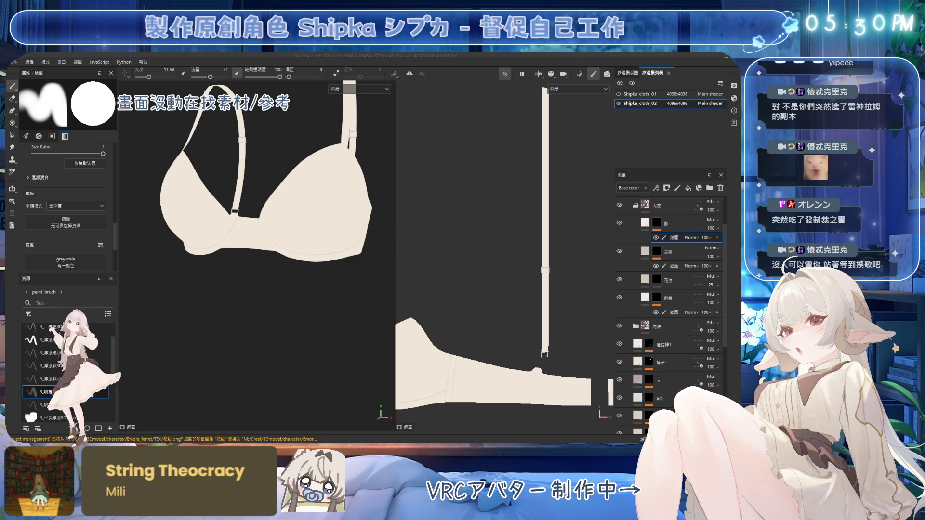
Step: Frame the bra's left cup from the front and target the paint sublayer under the seam layer
{"action": "left_click_drag", "start_coordinate": [310, 181], "coordinate": [306, 243], "text": "alt"}
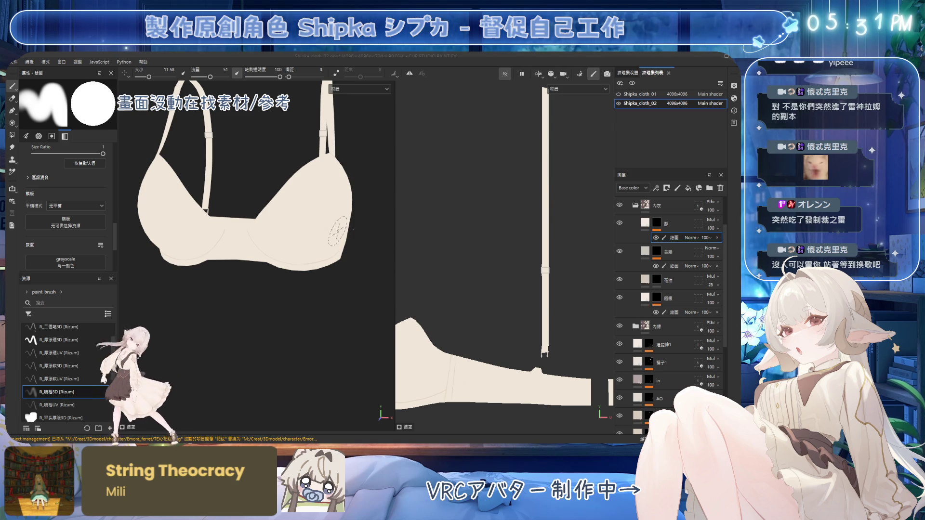
{"action": "left_click_drag", "start_coordinate": [366, 239], "coordinate": [343, 215], "text": "alt"}
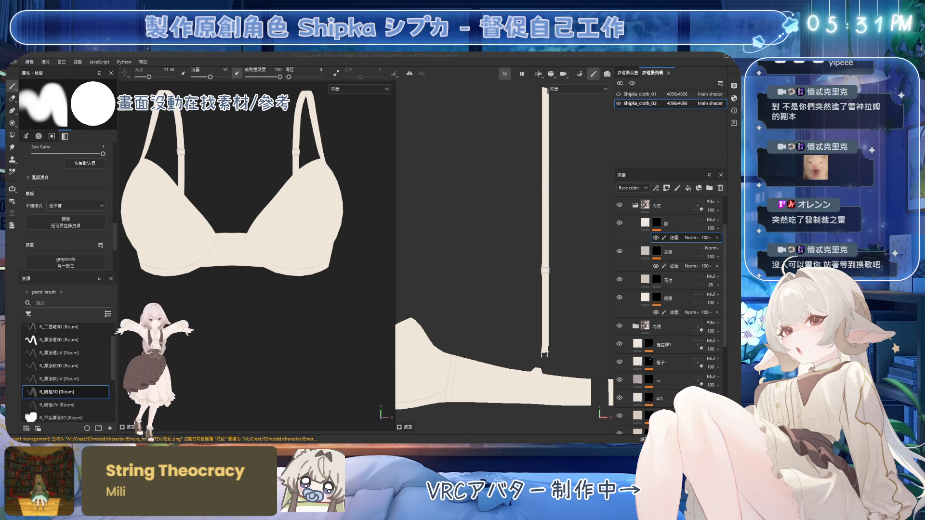
{"action": "mouse_move", "coordinate": [375, 260]}
{"action": "left_mouse_down", "text": "alt"}
{"action": "mouse_move", "coordinate": [304, 233]}
{"action": "mouse_move", "coordinate": [338, 236]}
{"action": "mouse_move", "coordinate": [331, 216]}
{"action": "mouse_move", "coordinate": [289, 203]}
{"action": "mouse_move", "coordinate": [308, 207]}
{"action": "mouse_move", "coordinate": [326, 233]}
{"action": "left_mouse_up", "text": "alt"}
{"action": "left_click", "coordinate": [674, 313]}
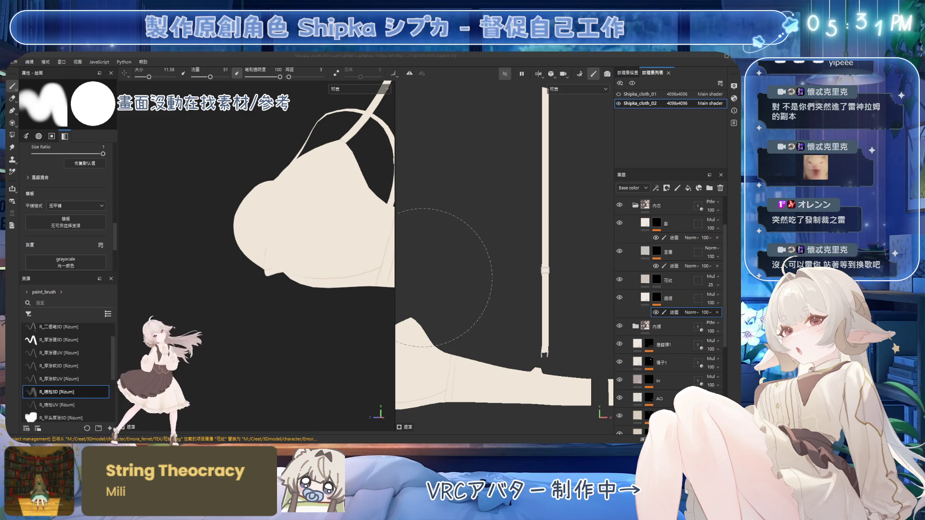
{"action": "mouse_move", "coordinate": [351, 241]}
{"action": "left_mouse_down", "text": "alt"}
{"action": "mouse_move", "coordinate": [337, 236]}
{"action": "mouse_move", "coordinate": [334, 215]}
{"action": "mouse_move", "coordinate": [351, 202]}
{"action": "mouse_move", "coordinate": [335, 208]}
{"action": "left_mouse_up", "text": "alt"}
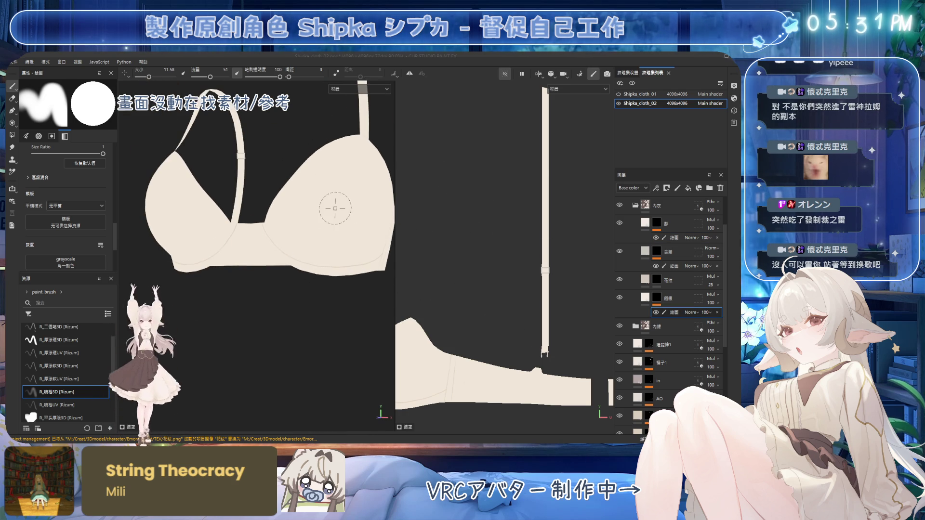
{"action": "scroll", "coordinate": [335, 208], "scroll_direction": "up", "scroll_amount": 2}
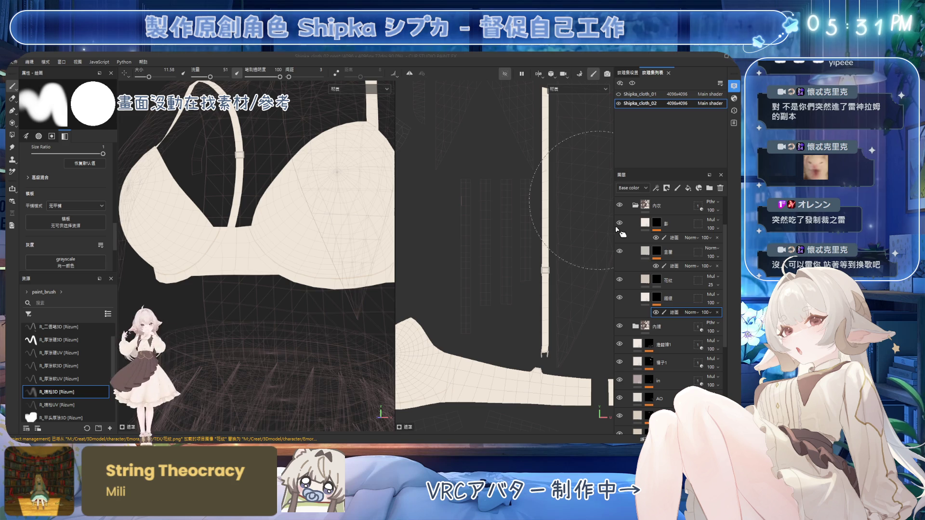
Step: Switch to the R_厚塗硬3D hard brush and paint a faint vertical seam line down the cup
{"action": "mouse_move", "coordinate": [366, 227]}
{"action": "left_mouse_down", "text": "alt"}
{"action": "mouse_move", "coordinate": [257, 226]}
{"action": "mouse_move", "coordinate": [332, 224]}
{"action": "left_mouse_up", "text": "alt"}
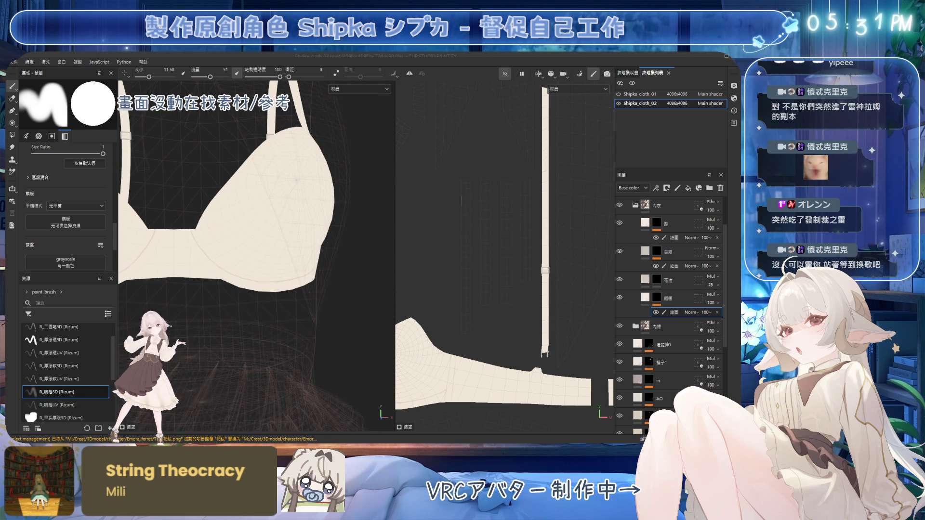
{"action": "mouse_move", "coordinate": [251, 241]}
{"action": "left_mouse_down", "text": "alt"}
{"action": "mouse_move", "coordinate": [293, 237]}
{"action": "mouse_move", "coordinate": [289, 198]}
{"action": "left_mouse_up", "text": "alt"}
{"action": "left_click", "coordinate": [678, 188]}
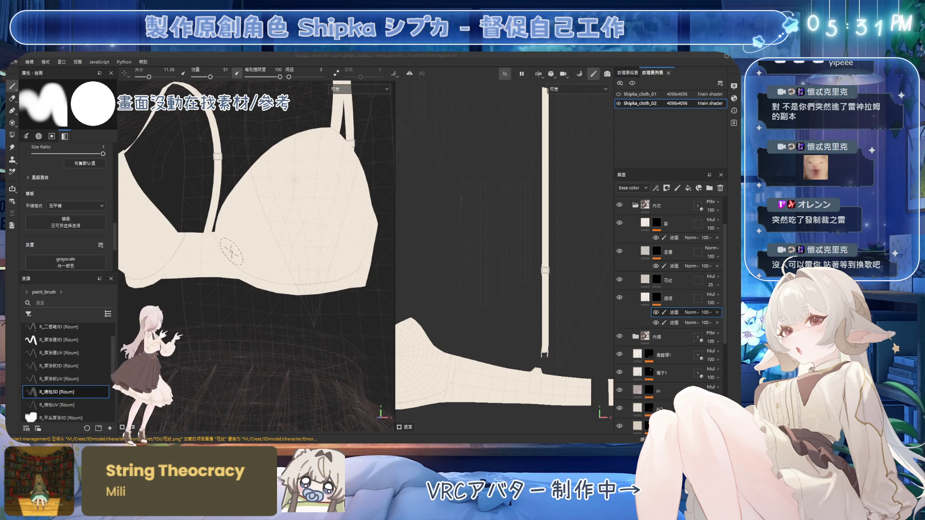
{"action": "left_click_drag", "start_coordinate": [261, 270], "coordinate": [258, 258], "text": "alt"}
{"action": "left_click", "coordinate": [72, 341]}
{"action": "mouse_move", "coordinate": [292, 188]}
{"action": "left_mouse_down"}
{"action": "mouse_move", "coordinate": [293, 222]}
{"action": "mouse_move", "coordinate": [294, 179]}
{"action": "mouse_move", "coordinate": [292, 223]}
{"action": "left_mouse_up"}
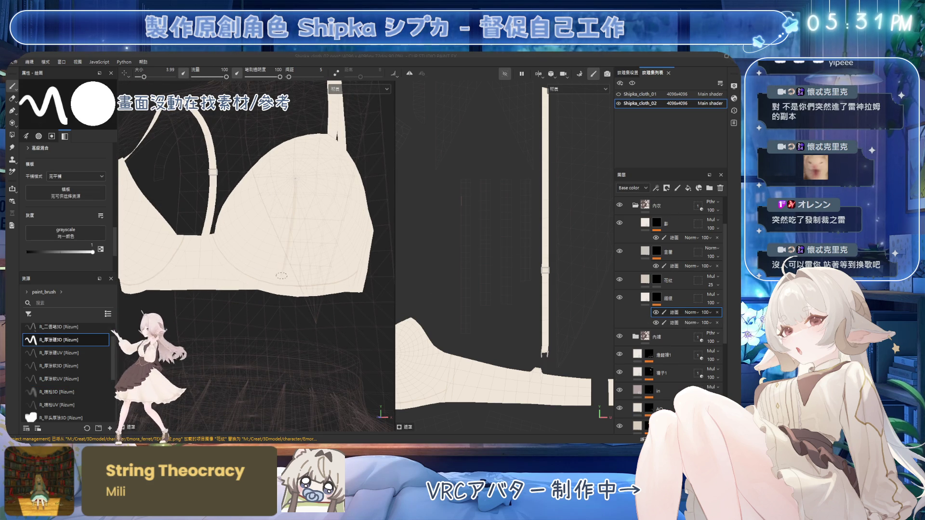
{"action": "mouse_move", "coordinate": [282, 273]}
{"action": "left_mouse_down", "text": "alt"}
{"action": "mouse_move", "coordinate": [305, 212]}
{"action": "mouse_move", "coordinate": [311, 242]}
{"action": "mouse_move", "coordinate": [305, 193]}
{"action": "mouse_move", "coordinate": [283, 165]}
{"action": "left_mouse_up", "text": "alt"}
Step: Switch to the eraser, hide the mesh wireframe overlay and re-frame the whole bra
{"action": "key", "text": "2"}
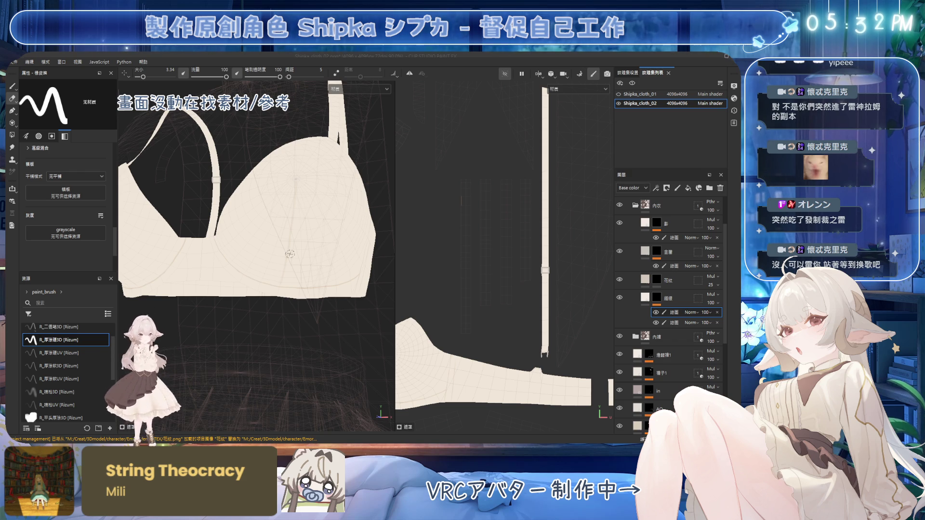
{"action": "left_click_drag", "start_coordinate": [287, 290], "coordinate": [301, 242], "text": "alt"}
{"action": "left_click_drag", "start_coordinate": [289, 278], "coordinate": [285, 296], "text": "alt"}
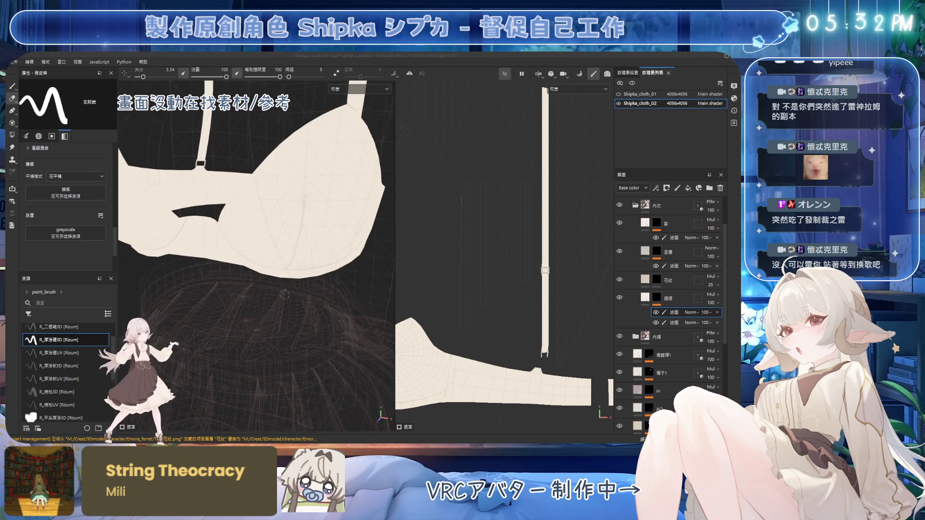
{"action": "left_click", "coordinate": [733, 86]}
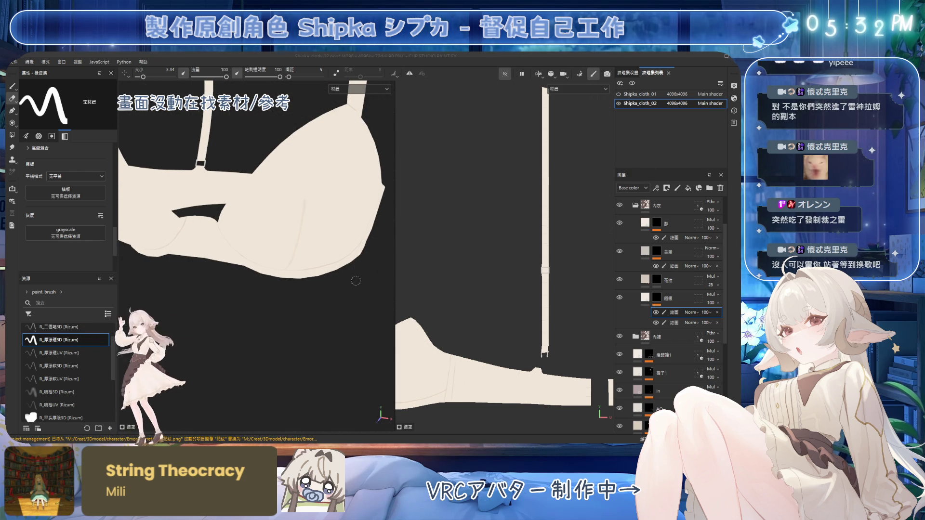
{"action": "key", "text": "f"}
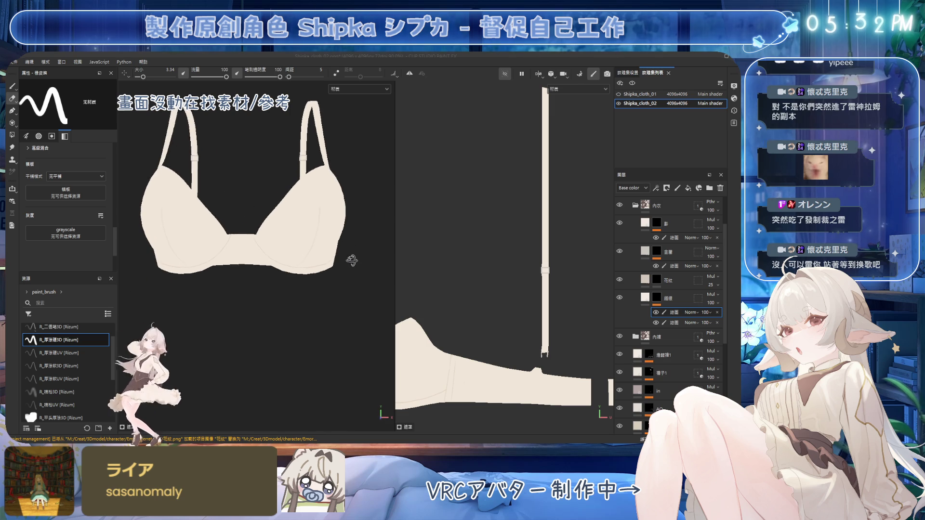
Step: View the bra from an angled side and target the seam layer's lower paint sublayer
{"action": "scroll", "coordinate": [335, 214], "scroll_direction": "up", "scroll_amount": 4}
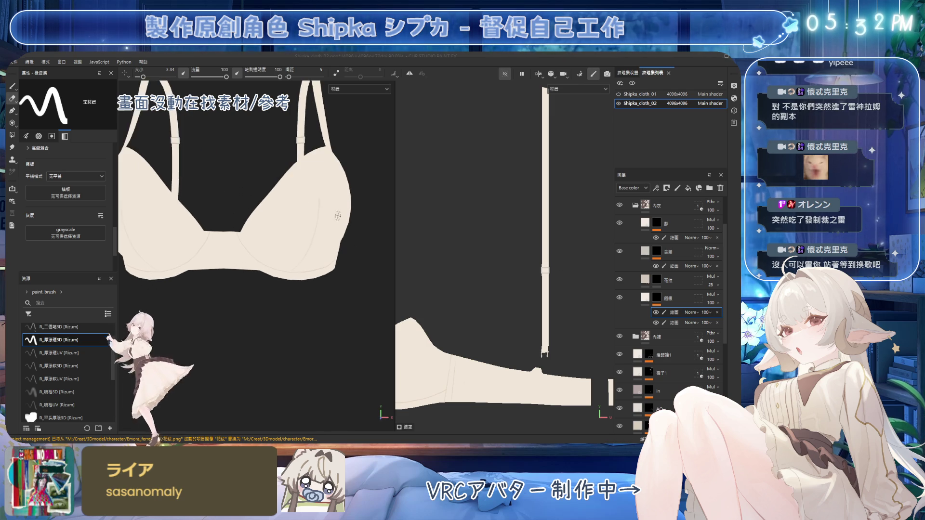
{"action": "mouse_move", "coordinate": [323, 219]}
{"action": "left_mouse_down", "text": "alt"}
{"action": "mouse_move", "coordinate": [305, 211]}
{"action": "mouse_move", "coordinate": [352, 204]}
{"action": "mouse_move", "coordinate": [351, 167]}
{"action": "mouse_move", "coordinate": [320, 217]}
{"action": "mouse_move", "coordinate": [328, 222]}
{"action": "left_mouse_up", "text": "alt"}
{"action": "mouse_move", "coordinate": [286, 240]}
{"action": "left_mouse_down", "text": "alt"}
{"action": "mouse_move", "coordinate": [333, 185]}
{"action": "mouse_move", "coordinate": [320, 213]}
{"action": "mouse_move", "coordinate": [273, 200]}
{"action": "mouse_move", "coordinate": [296, 253]}
{"action": "left_mouse_up", "text": "alt"}
{"action": "left_click", "coordinate": [674, 322]}
{"action": "mouse_move", "coordinate": [267, 210]}
{"action": "left_mouse_down", "text": "alt"}
{"action": "mouse_move", "coordinate": [273, 188]}
{"action": "mouse_move", "coordinate": [229, 215]}
{"action": "left_mouse_up", "text": "alt"}
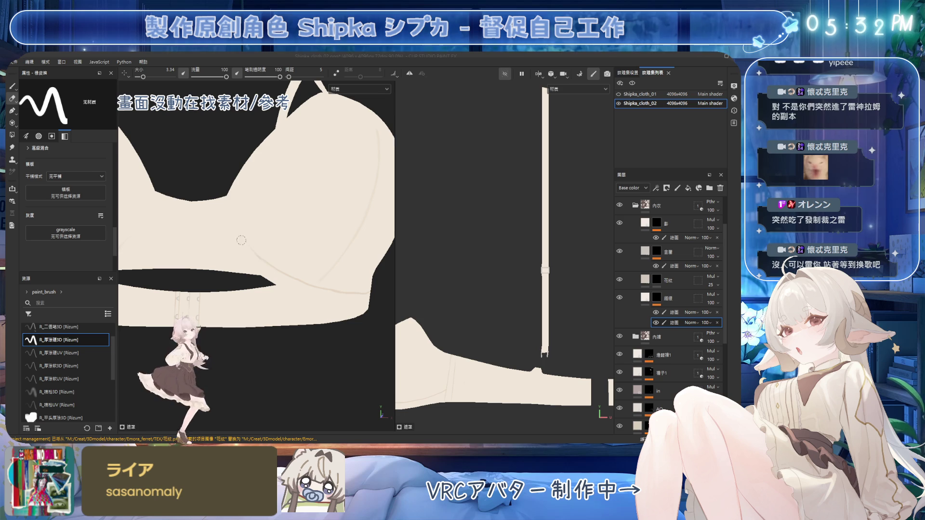
Step: Shrink the paint brush to 1.95 and touch up the hook marks on the under-band
{"action": "key", "text": "1"}
{"action": "key", "text": "bracketleft"}
{"action": "key", "text": "bracketleft"}
{"action": "key", "text": "bracketleft"}
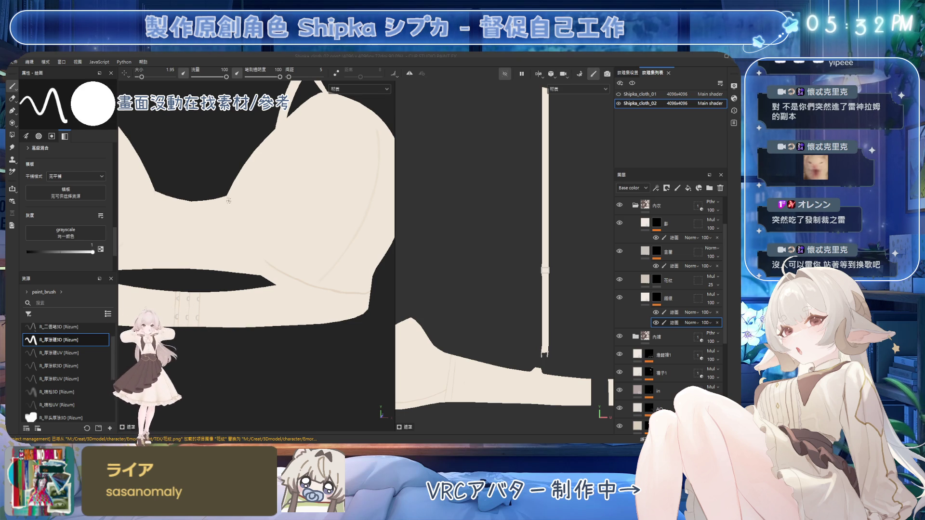
{"action": "left_click_drag", "start_coordinate": [250, 236], "coordinate": [229, 208], "text": "alt"}
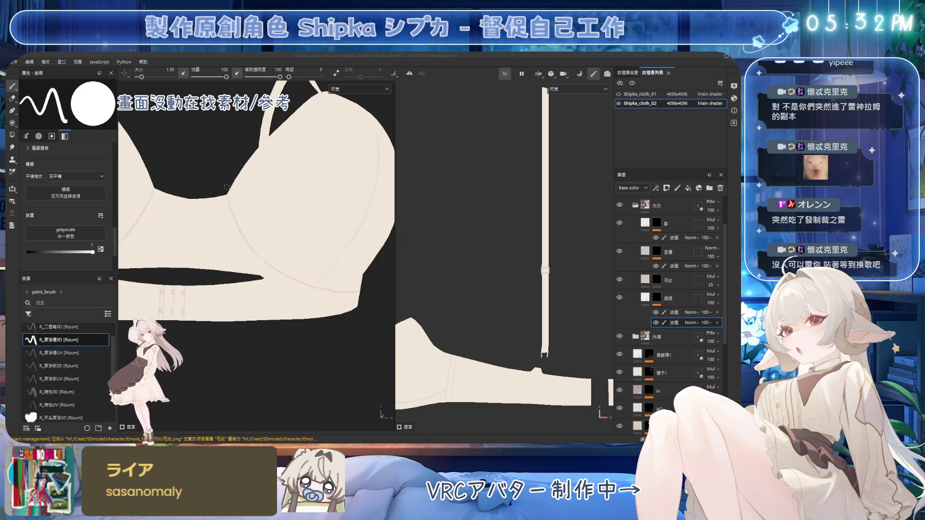
{"action": "mouse_move", "coordinate": [251, 247]}
{"action": "left_mouse_down", "text": "alt"}
{"action": "mouse_move", "coordinate": [275, 262]}
{"action": "mouse_move", "coordinate": [267, 277]}
{"action": "mouse_move", "coordinate": [289, 265]}
{"action": "left_mouse_up", "text": "alt"}
Step: Switch to the eraser and return to the seam layer's upper paint sublayer
{"action": "key", "text": "e"}
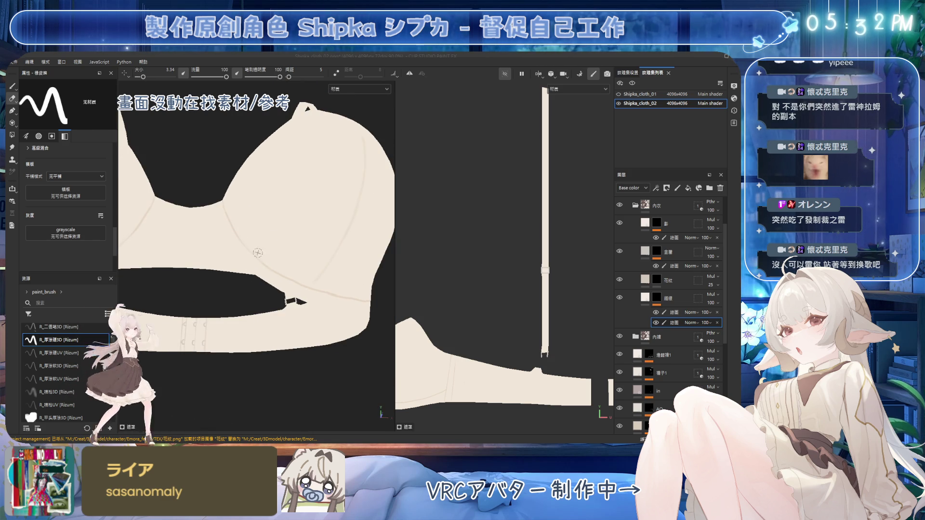
{"action": "left_click_drag", "start_coordinate": [243, 206], "coordinate": [240, 213], "text": "alt"}
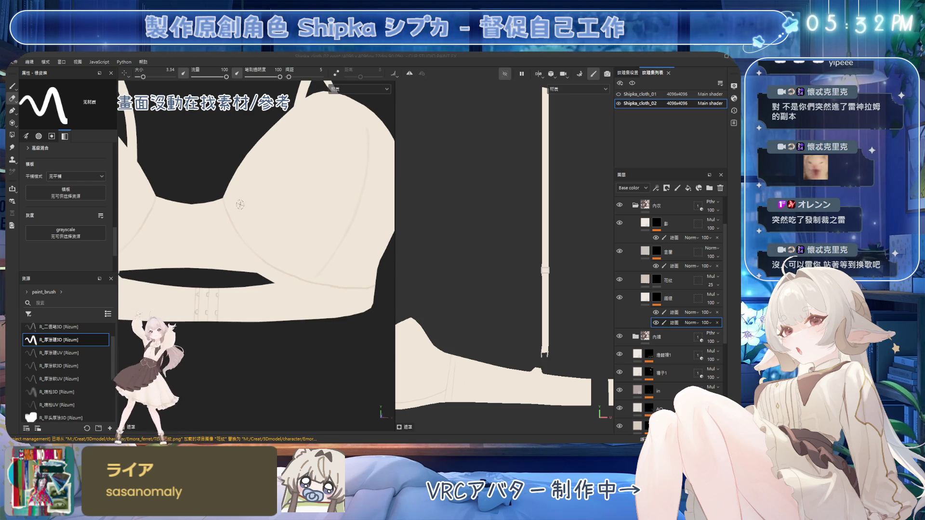
{"action": "scroll", "coordinate": [332, 248], "scroll_direction": "down", "scroll_amount": 5}
{"action": "mouse_move", "coordinate": [329, 250]}
{"action": "left_mouse_down", "text": "alt"}
{"action": "mouse_move", "coordinate": [280, 285]}
{"action": "mouse_move", "coordinate": [344, 268]}
{"action": "mouse_move", "coordinate": [282, 263]}
{"action": "mouse_move", "coordinate": [312, 246]}
{"action": "mouse_move", "coordinate": [284, 231]}
{"action": "mouse_move", "coordinate": [299, 227]}
{"action": "left_mouse_up", "text": "alt"}
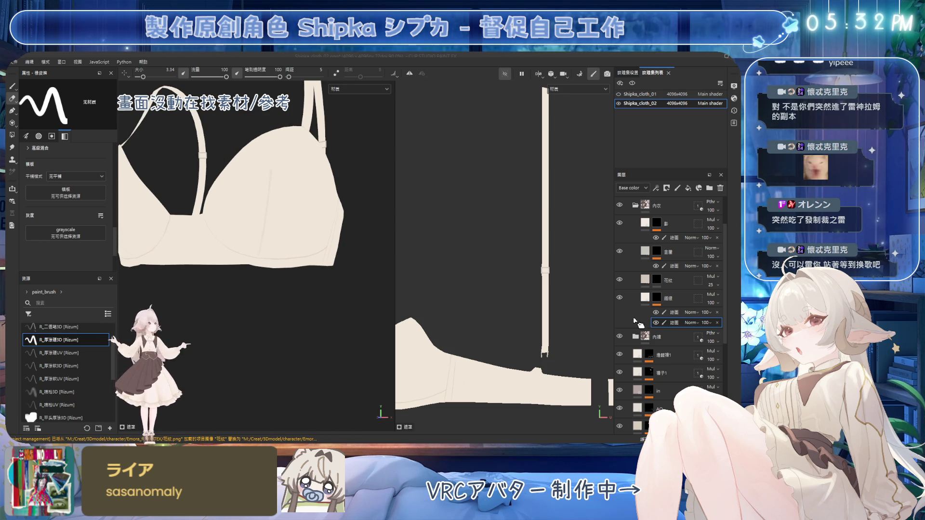
{"action": "left_click", "coordinate": [675, 312]}
{"action": "mouse_move", "coordinate": [257, 201]}
{"action": "left_mouse_down", "text": "alt"}
{"action": "mouse_move", "coordinate": [256, 189]}
{"action": "mouse_move", "coordinate": [291, 190]}
{"action": "mouse_move", "coordinate": [285, 168]}
{"action": "left_mouse_up", "text": "alt"}
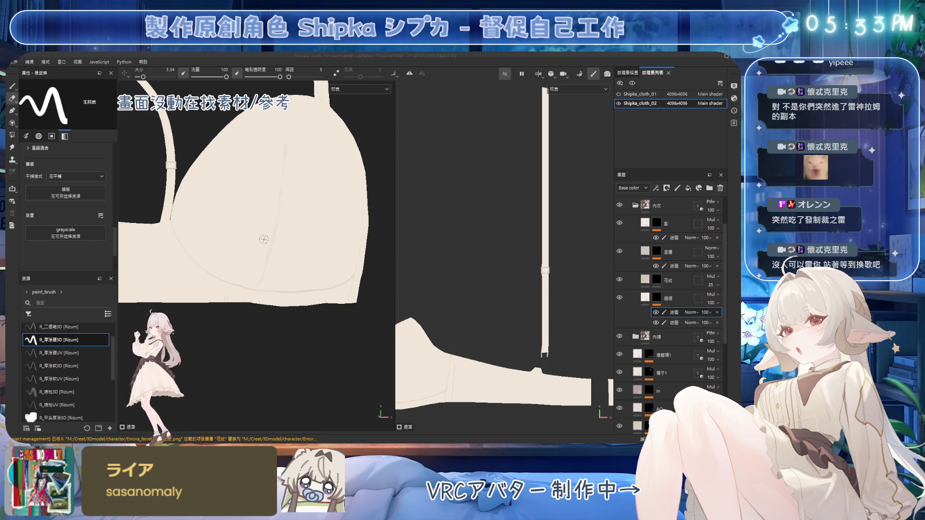
{"action": "left_click_drag", "start_coordinate": [262, 246], "coordinate": [284, 203], "text": "alt"}
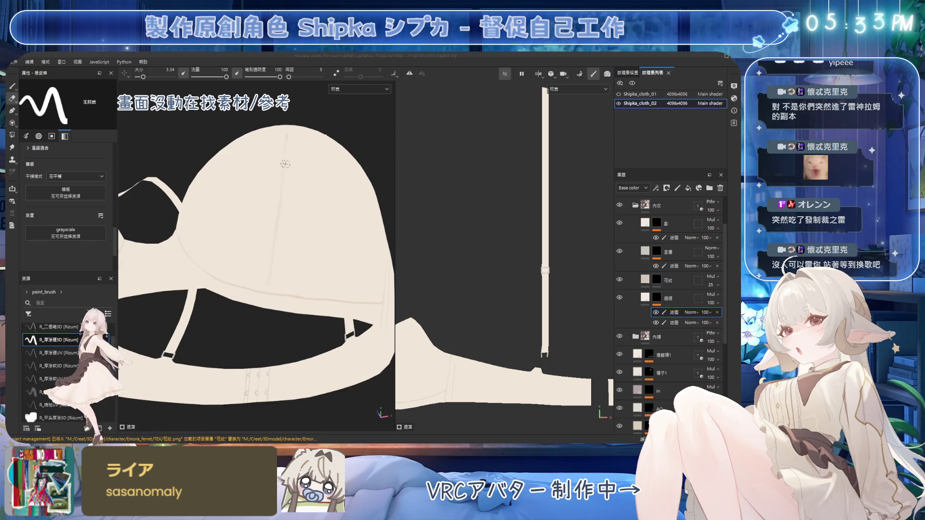
Step: Alternate brush and eraser to paint and clean the thin seam lines across the cup
{"action": "key", "text": "1"}
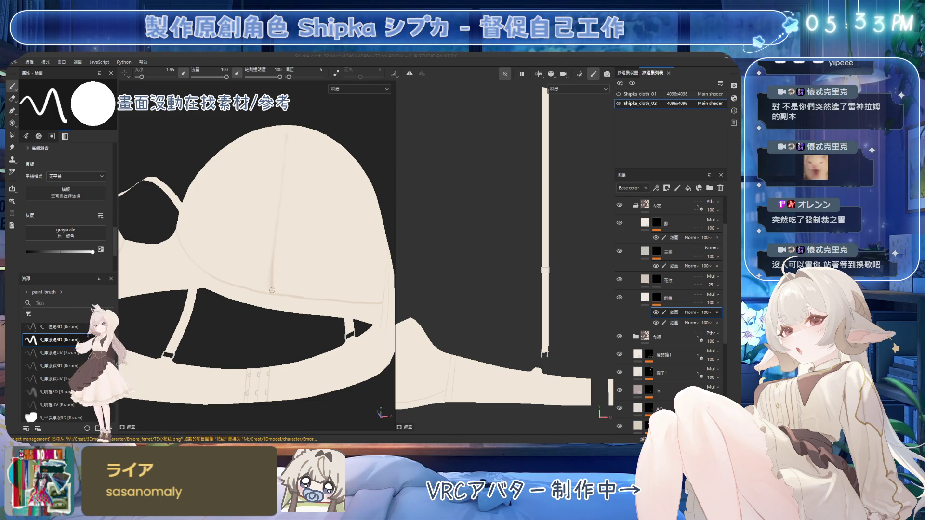
{"action": "key", "text": "2"}
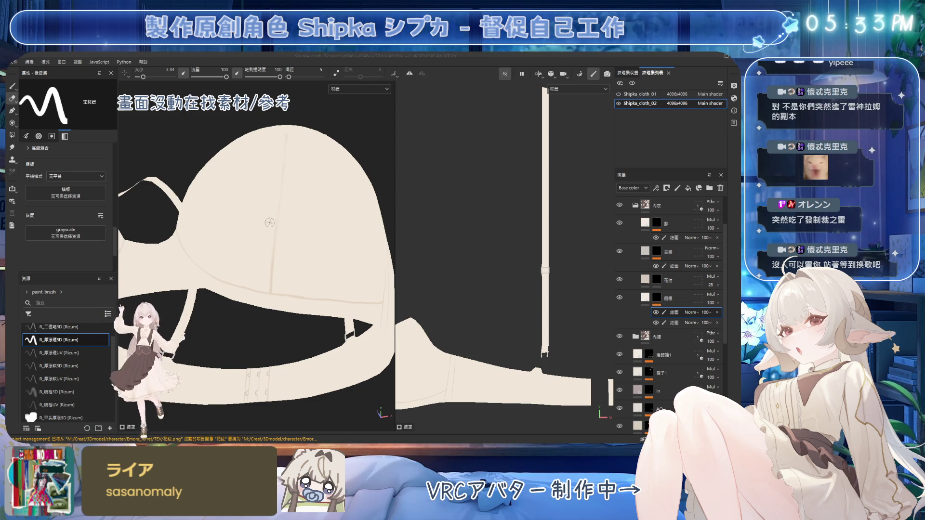
{"action": "scroll", "coordinate": [274, 222], "scroll_direction": "up", "scroll_amount": 3}
{"action": "key", "text": "1"}
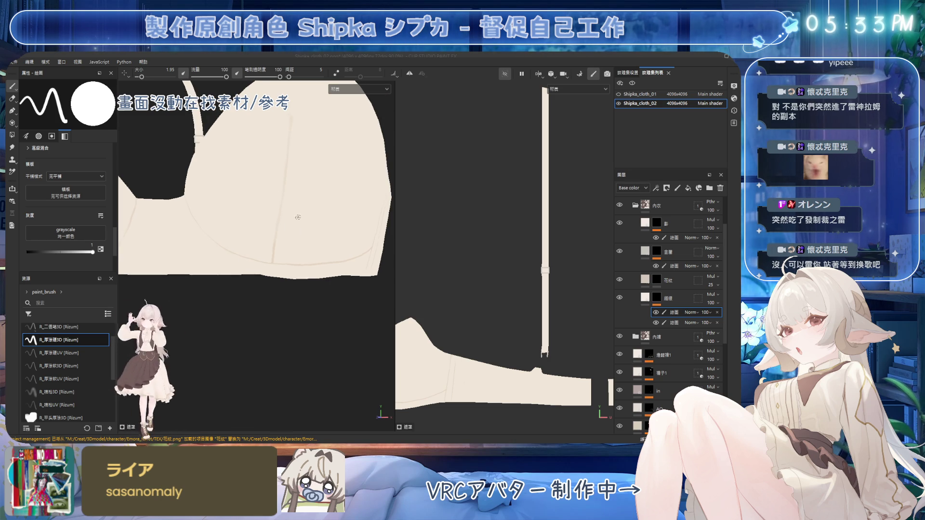
{"action": "scroll", "coordinate": [280, 202], "scroll_direction": "down", "scroll_amount": 1}
{"action": "scroll", "coordinate": [291, 188], "scroll_direction": "down", "scroll_amount": 2}
{"action": "left_click_drag", "start_coordinate": [291, 188], "coordinate": [313, 212], "text": "alt"}
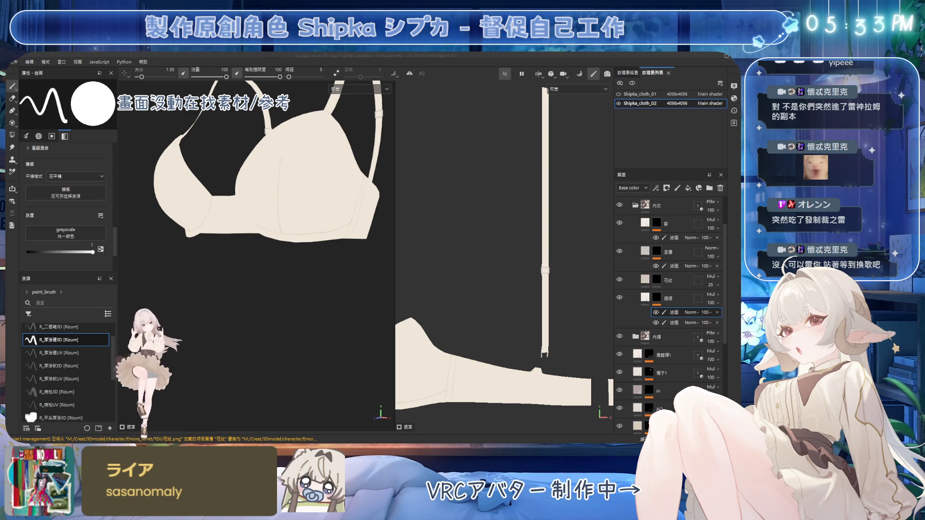
{"action": "mouse_move", "coordinate": [288, 239]}
{"action": "left_mouse_down", "text": "alt"}
{"action": "mouse_move", "coordinate": [317, 236]}
{"action": "mouse_move", "coordinate": [278, 262]}
{"action": "mouse_move", "coordinate": [287, 255]}
{"action": "mouse_move", "coordinate": [272, 279]}
{"action": "mouse_move", "coordinate": [358, 296]}
{"action": "mouse_move", "coordinate": [275, 277]}
{"action": "left_mouse_up", "text": "alt"}
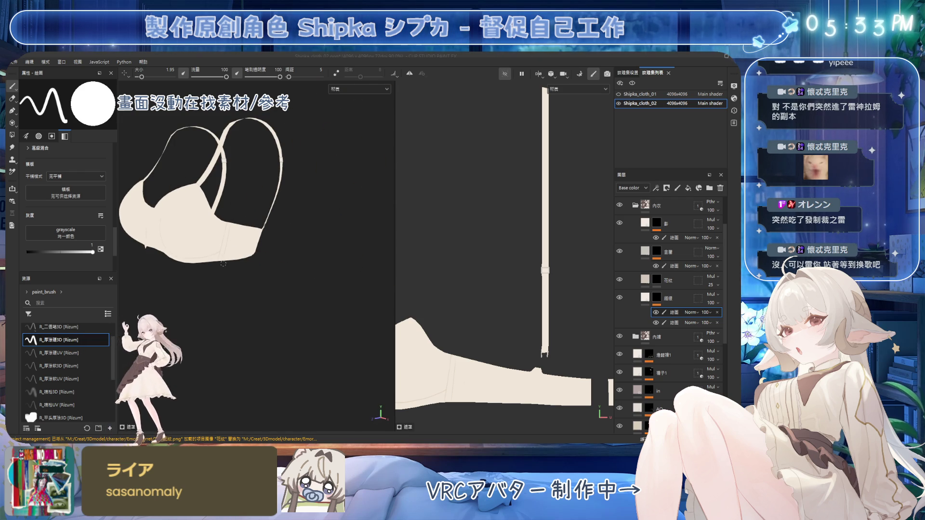
Step: Zoom onto the side of the cup and switch to the eraser at size 3.34
{"action": "scroll", "coordinate": [216, 235], "scroll_direction": "up", "scroll_amount": 2}
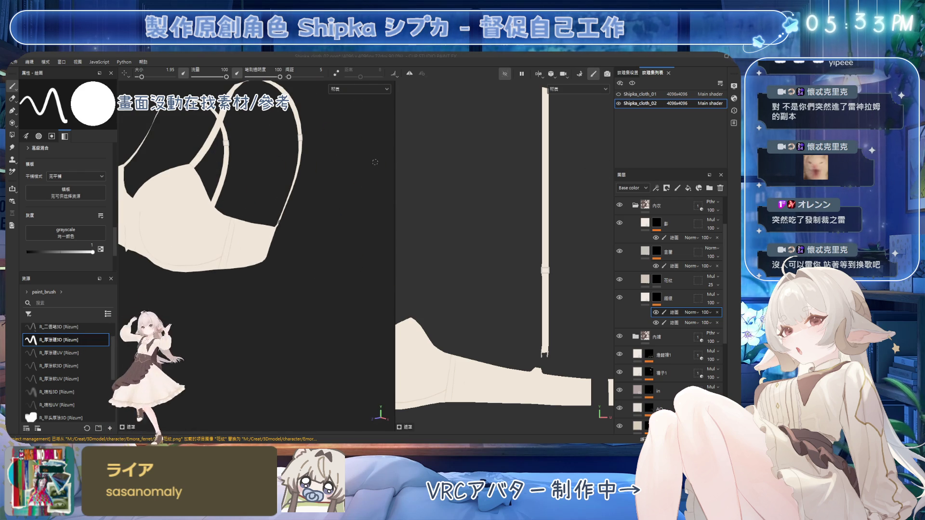
{"action": "mouse_move", "coordinate": [295, 156]}
{"action": "left_mouse_down", "text": "alt"}
{"action": "mouse_move", "coordinate": [274, 198]}
{"action": "mouse_move", "coordinate": [321, 208]}
{"action": "left_mouse_up", "text": "alt"}
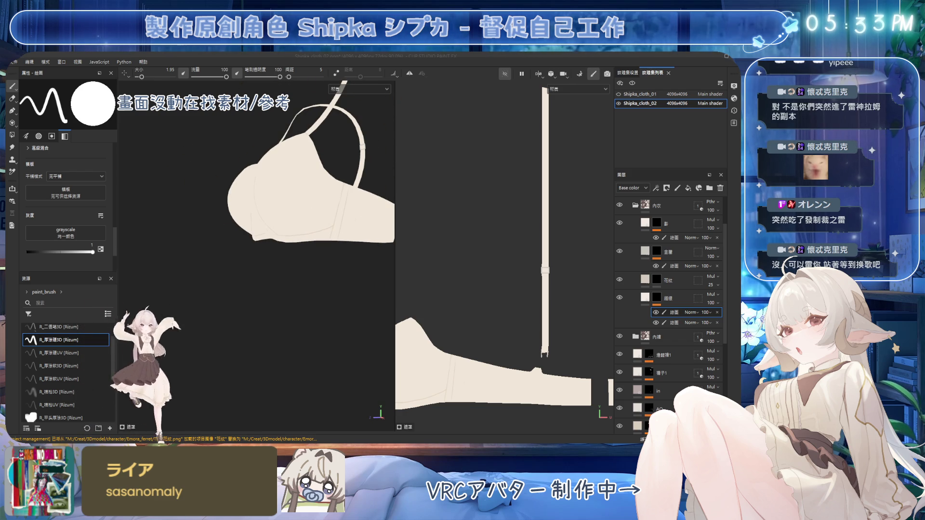
{"action": "scroll", "coordinate": [315, 247], "scroll_direction": "up", "scroll_amount": 4}
{"action": "mouse_move", "coordinate": [315, 247]}
{"action": "left_mouse_down", "text": "alt"}
{"action": "mouse_move", "coordinate": [355, 212]}
{"action": "mouse_move", "coordinate": [254, 227]}
{"action": "left_mouse_up", "text": "alt"}
{"action": "key", "text": "e"}
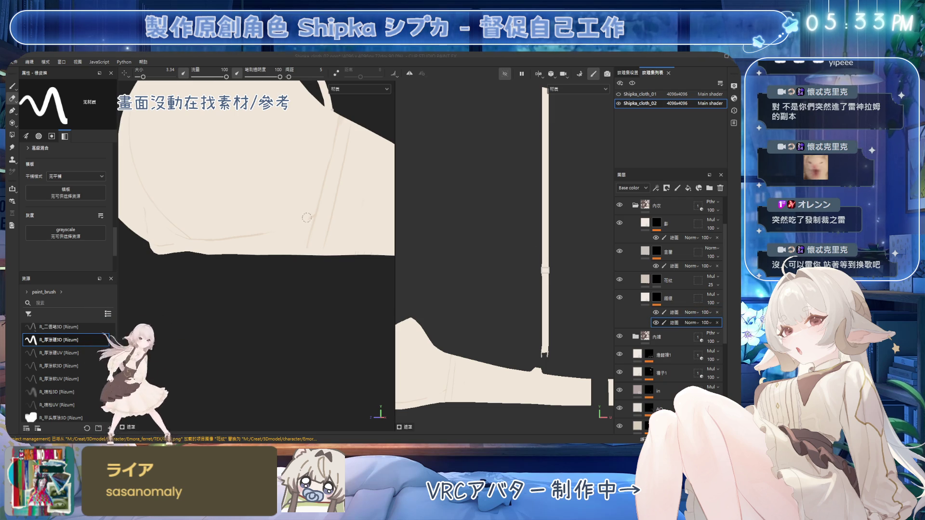
Step: Paint and erase stitch seam lines along the cup beside its strap
{"action": "key", "text": "b"}
{"action": "left_click_drag", "start_coordinate": [251, 236], "coordinate": [248, 236], "text": "alt"}
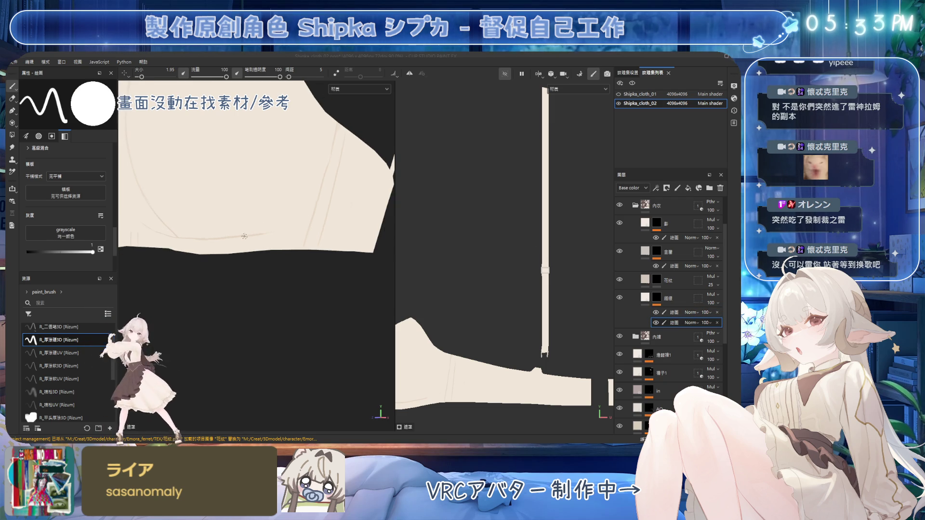
{"action": "left_click_drag", "start_coordinate": [307, 223], "coordinate": [249, 236], "text": "alt"}
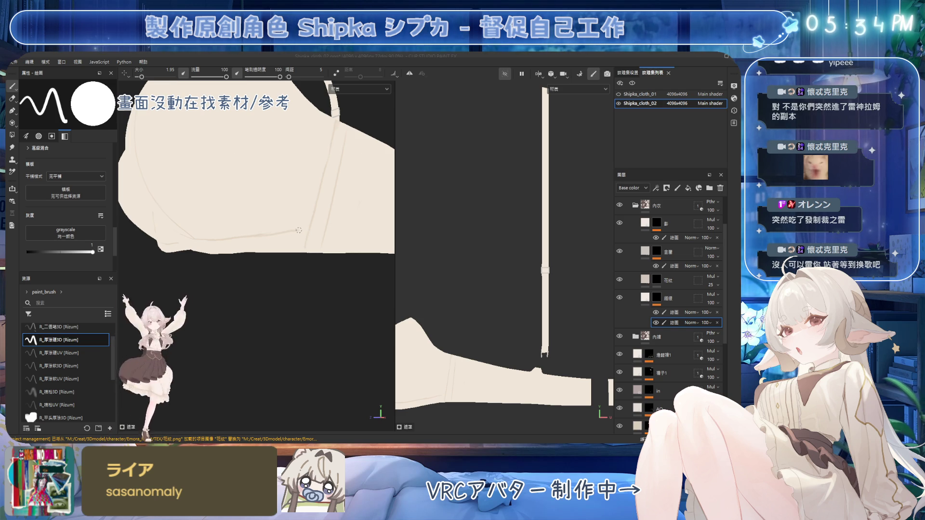
{"action": "key", "text": "e"}
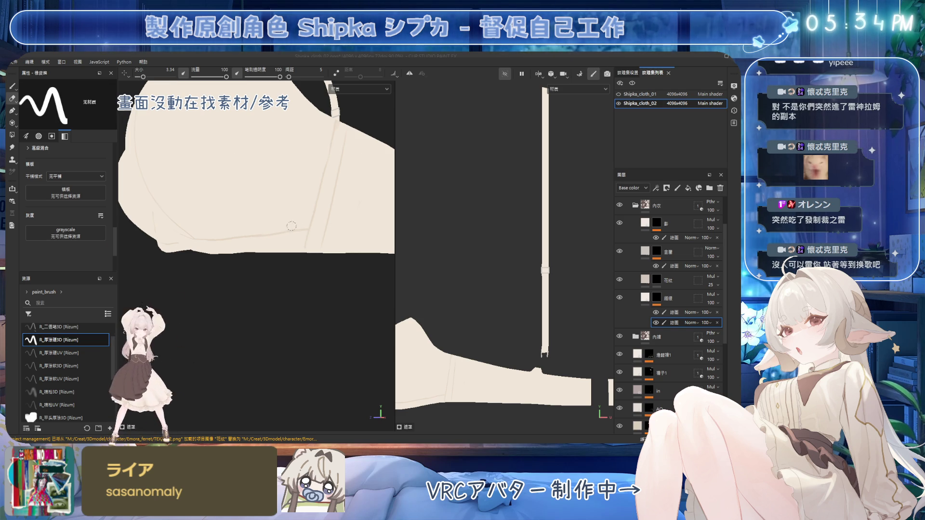
{"action": "left_click_drag", "start_coordinate": [310, 217], "coordinate": [309, 216], "text": "alt"}
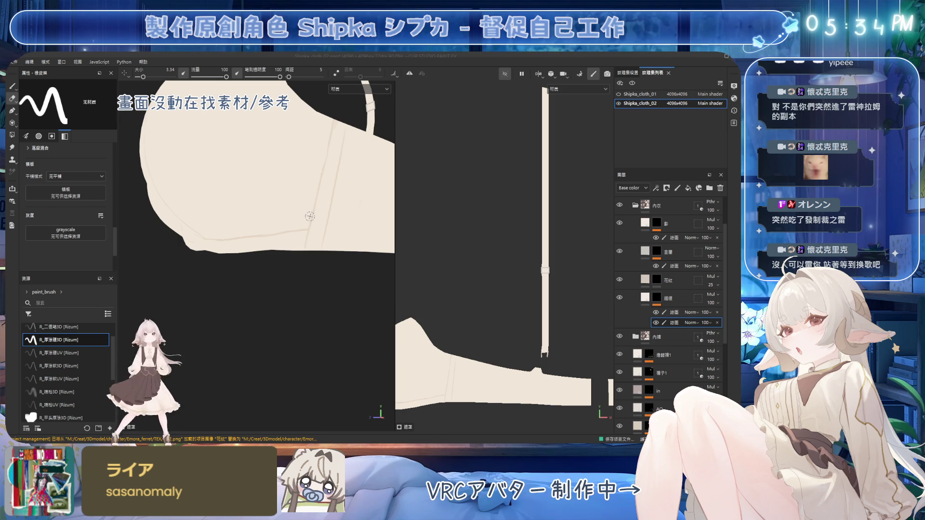
{"action": "mouse_move", "coordinate": [340, 204]}
{"action": "left_mouse_down", "text": "alt"}
{"action": "mouse_move", "coordinate": [303, 211]}
{"action": "mouse_move", "coordinate": [252, 201]}
{"action": "mouse_move", "coordinate": [279, 202]}
{"action": "mouse_move", "coordinate": [250, 215]}
{"action": "left_mouse_up", "text": "alt"}
{"action": "left_click_drag", "start_coordinate": [144, 228], "coordinate": [244, 197], "text": "alt"}
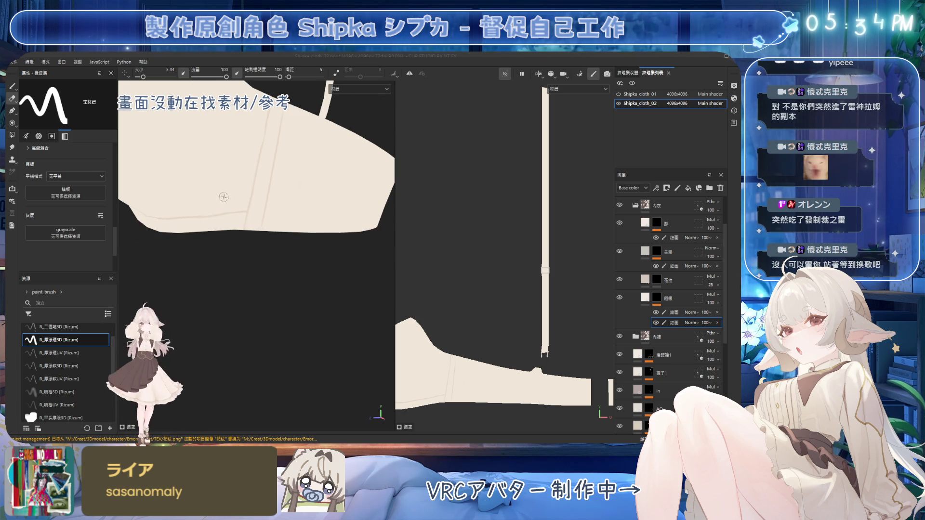
Step: Continue painting and tidying the stitch lines along the cup's lower edge
{"action": "key", "text": "1"}
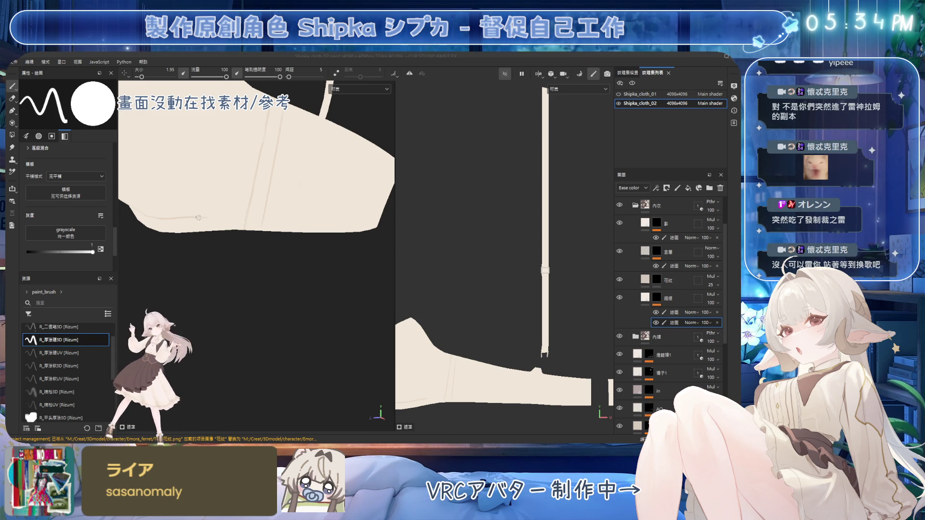
{"action": "scroll", "coordinate": [263, 221], "scroll_direction": "up", "scroll_amount": 2}
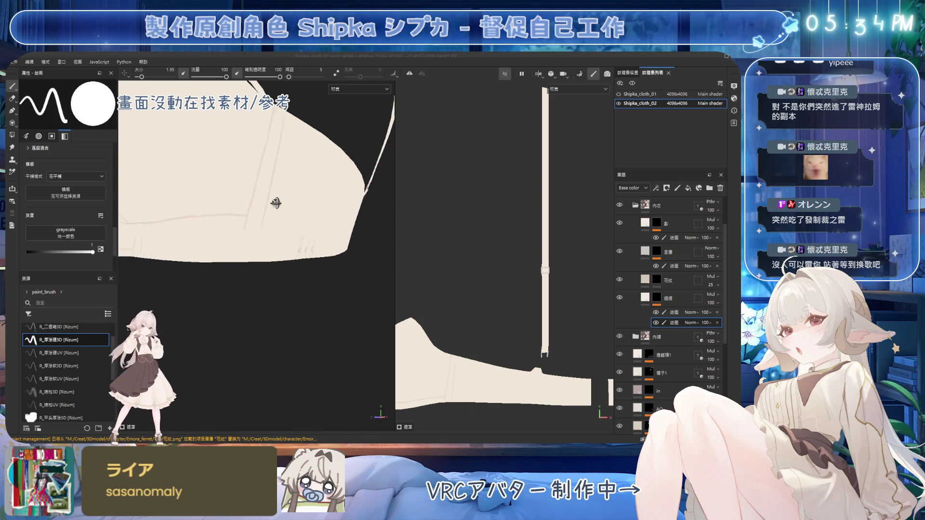
{"action": "key", "text": "e"}
{"action": "left_click_drag", "start_coordinate": [306, 203], "coordinate": [269, 219], "text": "alt"}
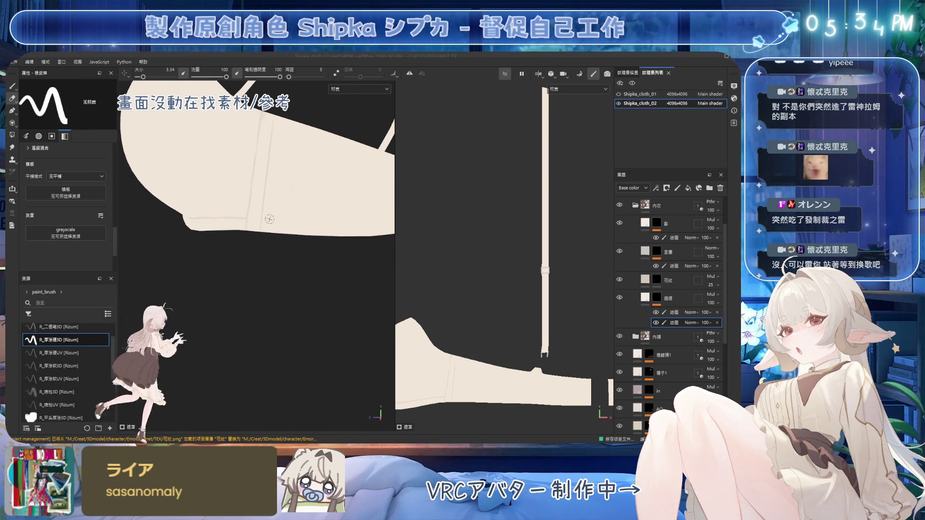
{"action": "key", "text": "b"}
{"action": "mouse_move", "coordinate": [268, 153]}
{"action": "left_mouse_down", "text": "alt"}
{"action": "mouse_move", "coordinate": [268, 181]}
{"action": "mouse_move", "coordinate": [270, 156]}
{"action": "left_mouse_up", "text": "alt"}
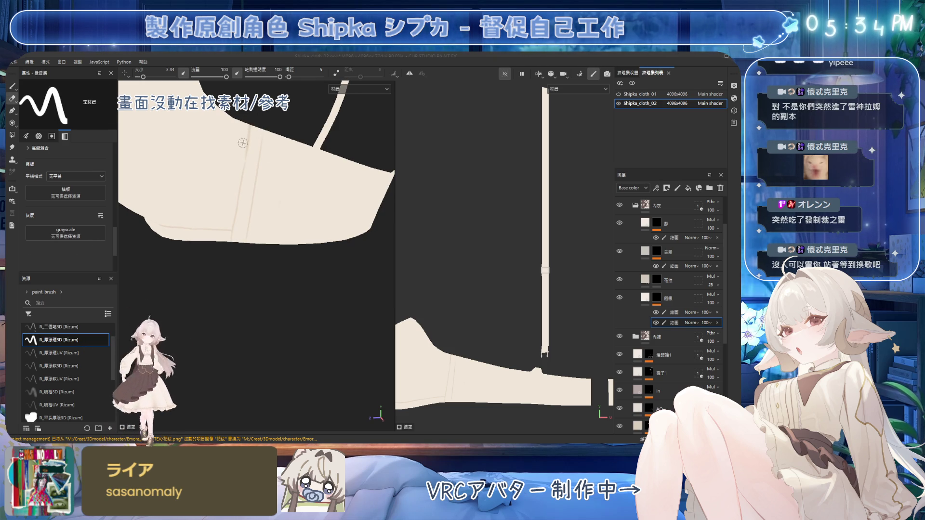
{"action": "left_click_drag", "start_coordinate": [240, 211], "coordinate": [235, 239], "text": "alt"}
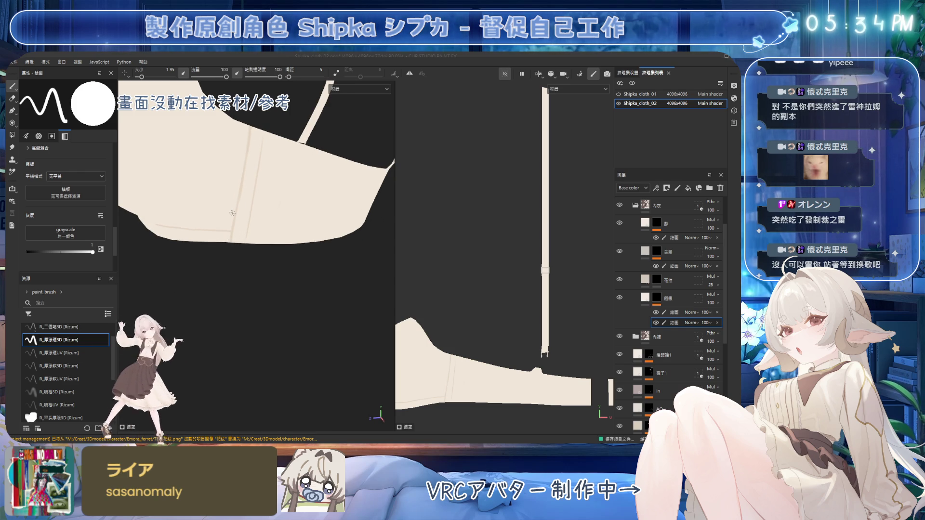
{"action": "left_click_drag", "start_coordinate": [231, 159], "coordinate": [293, 177], "text": "alt"}
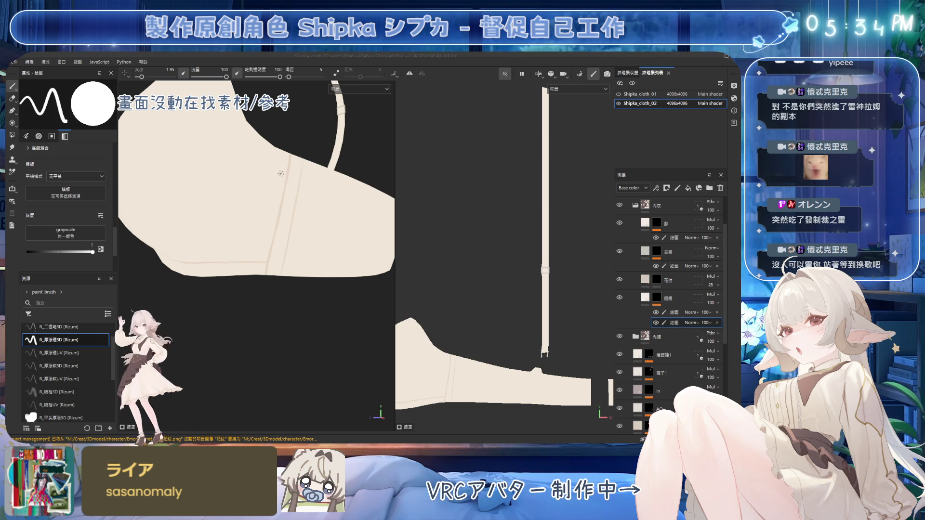
{"action": "middle_click_drag", "start_coordinate": [281, 174], "coordinate": [255, 202], "text": "alt"}
{"action": "mouse_move", "coordinate": [256, 202]}
{"action": "left_mouse_down", "text": "alt"}
{"action": "mouse_move", "coordinate": [274, 212]}
{"action": "mouse_move", "coordinate": [255, 213]}
{"action": "left_mouse_up", "text": "alt"}
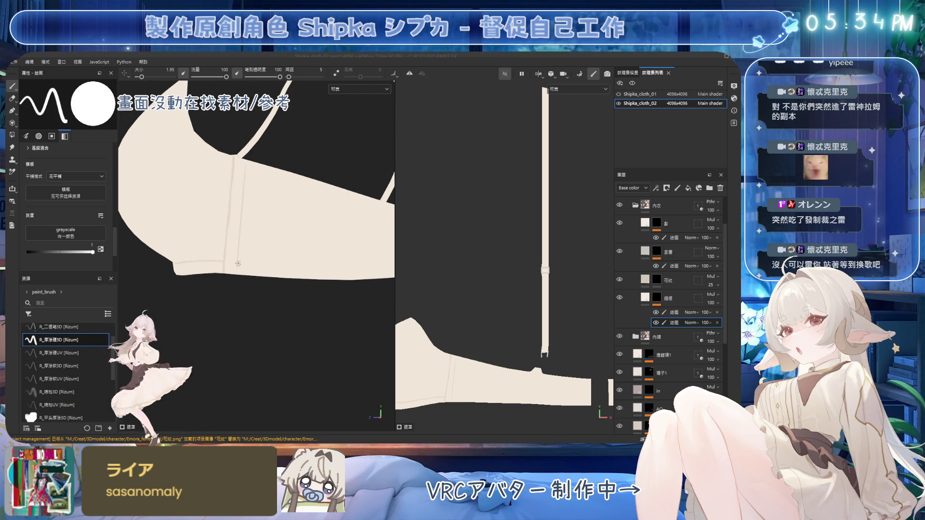
Step: Paint the seam lines near the strap and hem, erasing stray marks
{"action": "mouse_move", "coordinate": [339, 251]}
{"action": "left_mouse_down", "text": "alt"}
{"action": "mouse_move", "coordinate": [330, 211]}
{"action": "mouse_move", "coordinate": [214, 225]}
{"action": "left_mouse_up", "text": "alt"}
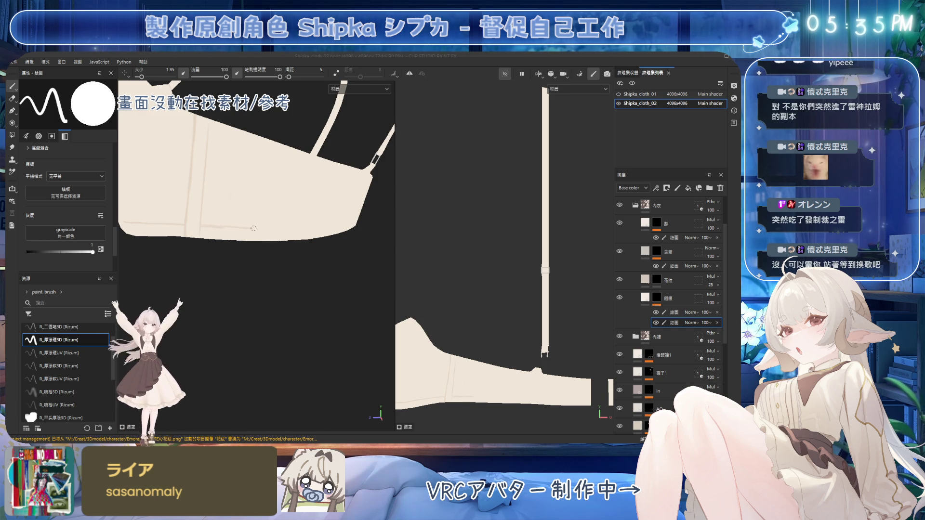
{"action": "left_click_drag", "start_coordinate": [241, 226], "coordinate": [201, 220], "text": "alt"}
{"action": "key", "text": "e"}
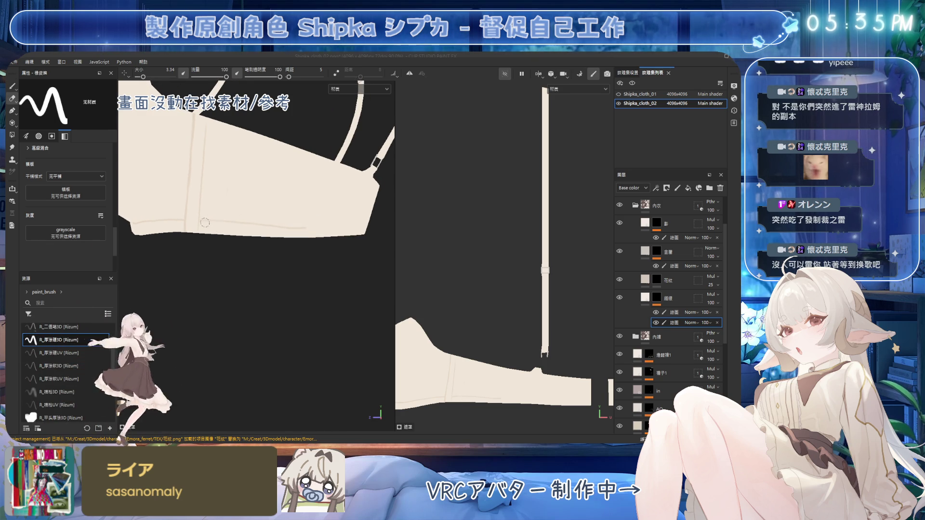
{"action": "key", "text": "b"}
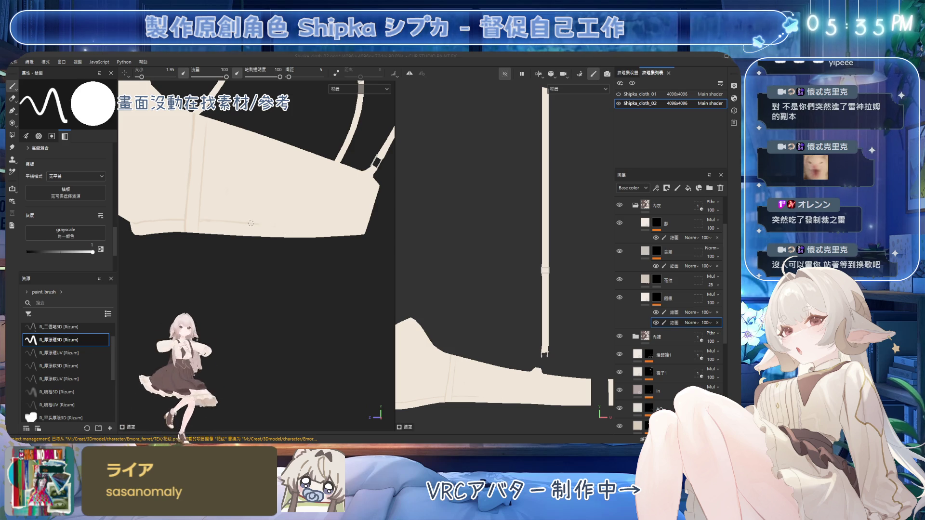
{"action": "mouse_move", "coordinate": [333, 227]}
{"action": "left_mouse_down", "text": "alt"}
{"action": "mouse_move", "coordinate": [322, 198]}
{"action": "mouse_move", "coordinate": [251, 223]}
{"action": "left_mouse_up", "text": "alt"}
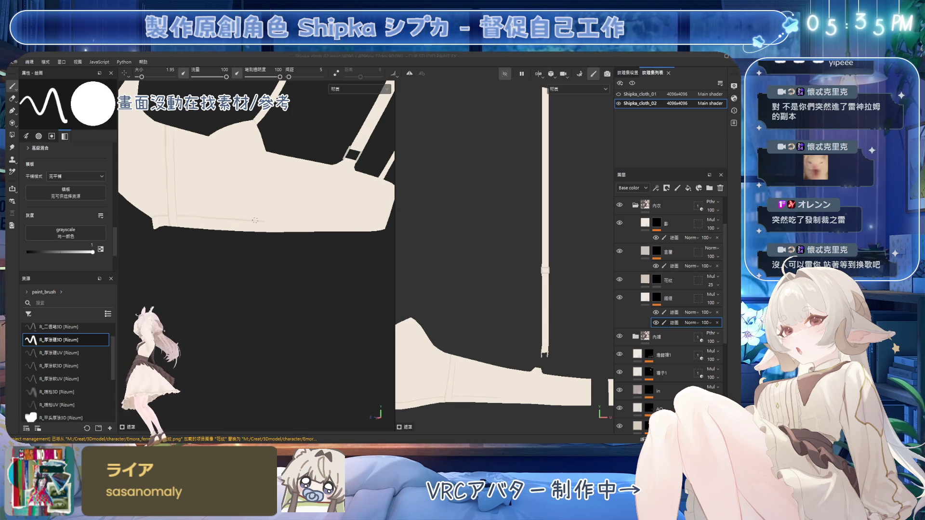
{"action": "mouse_move", "coordinate": [306, 221]}
{"action": "left_mouse_down", "text": "alt"}
{"action": "mouse_move", "coordinate": [357, 212]}
{"action": "mouse_move", "coordinate": [332, 199]}
{"action": "mouse_move", "coordinate": [192, 211]}
{"action": "left_mouse_up", "text": "alt"}
Step: Touch up the front cup seams and upper band, alternating paint and eraser
{"action": "key", "text": "e"}
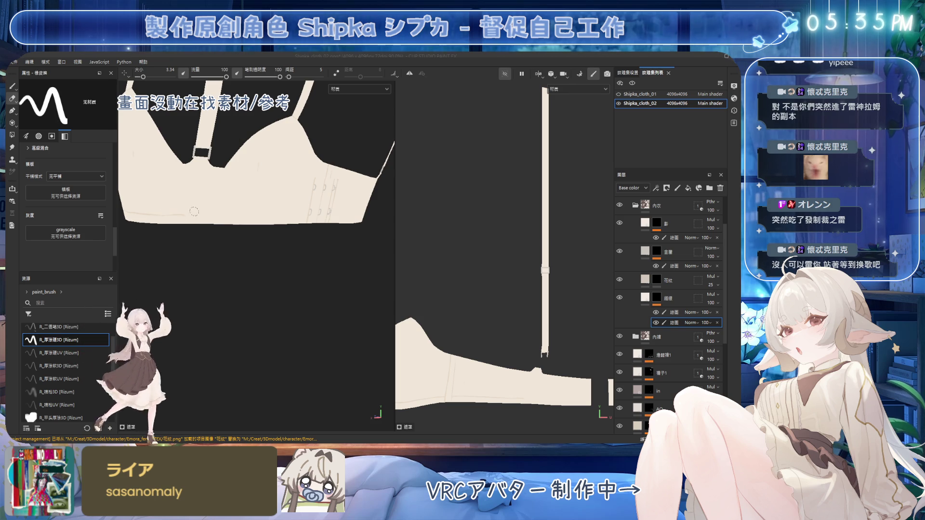
{"action": "key", "text": "b"}
{"action": "key", "text": "e"}
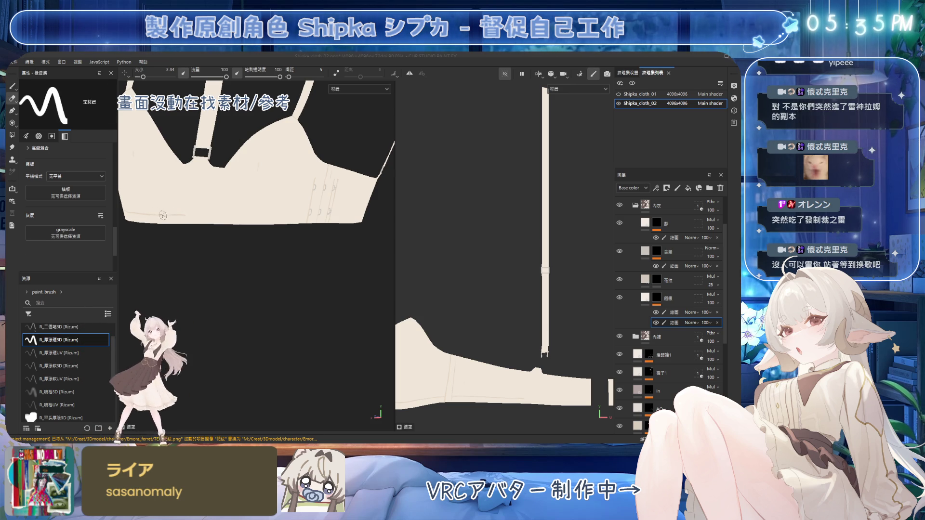
{"action": "key", "text": "b"}
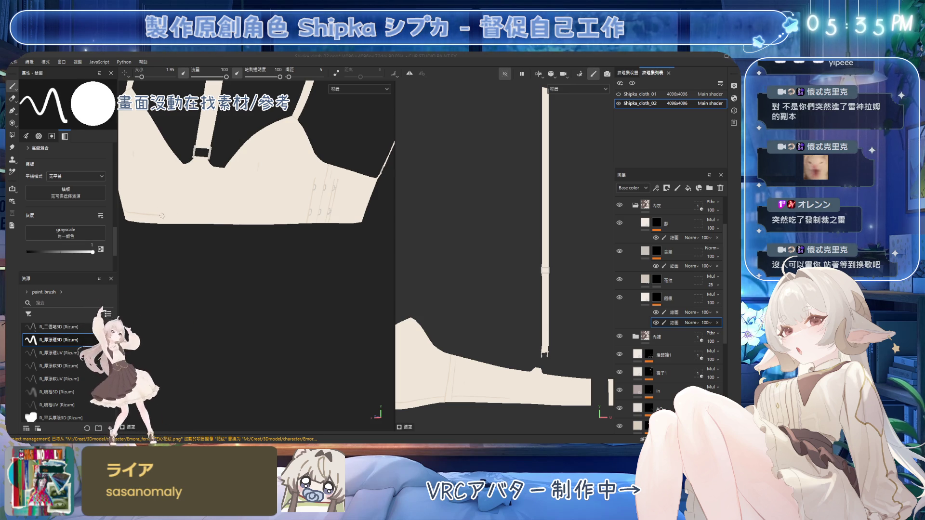
{"action": "mouse_move", "coordinate": [231, 210]}
{"action": "left_mouse_down", "text": "alt"}
{"action": "mouse_move", "coordinate": [258, 207]}
{"action": "mouse_move", "coordinate": [302, 165]}
{"action": "mouse_move", "coordinate": [277, 212]}
{"action": "mouse_move", "coordinate": [269, 186]}
{"action": "mouse_move", "coordinate": [304, 212]}
{"action": "mouse_move", "coordinate": [322, 169]}
{"action": "mouse_move", "coordinate": [322, 211]}
{"action": "left_mouse_up", "text": "alt"}
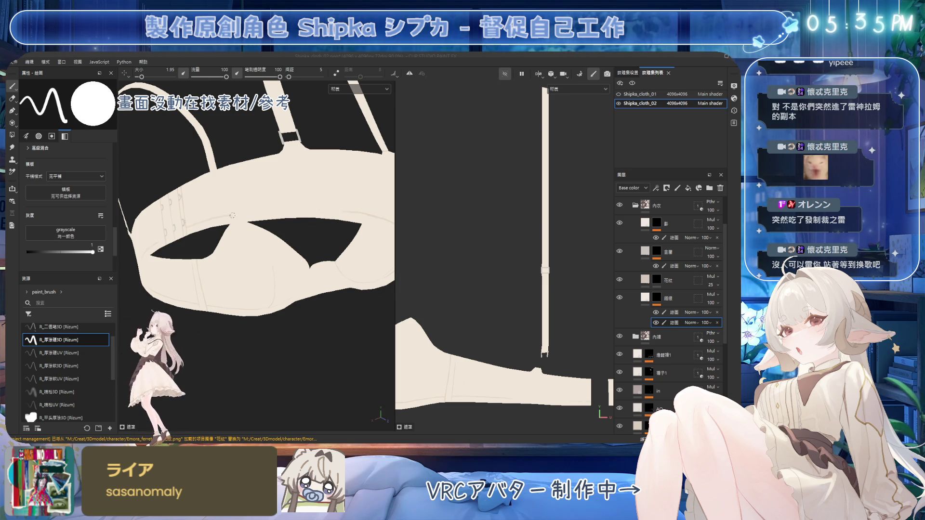
{"action": "mouse_move", "coordinate": [270, 212]}
{"action": "left_mouse_down", "text": "alt"}
{"action": "mouse_move", "coordinate": [213, 212]}
{"action": "mouse_move", "coordinate": [339, 222]}
{"action": "left_mouse_up", "text": "alt"}
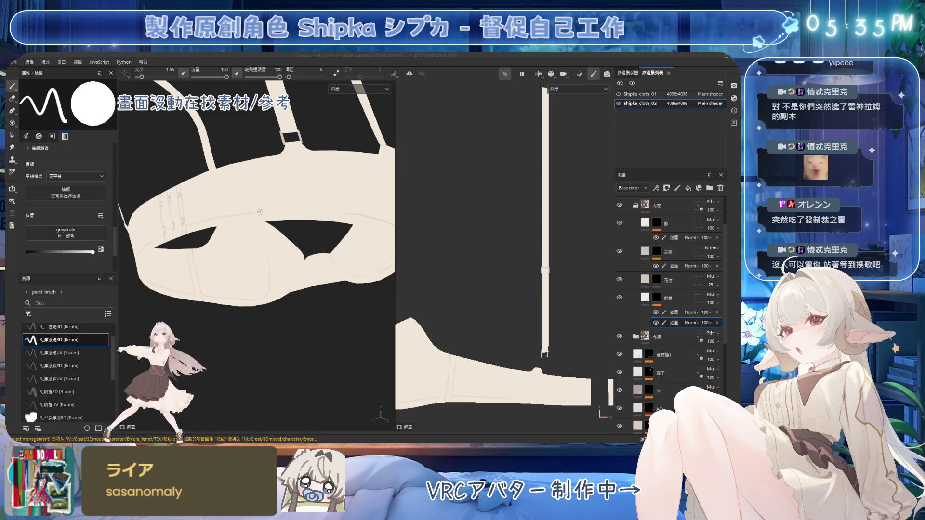
{"action": "mouse_move", "coordinate": [279, 210]}
{"action": "left_mouse_down", "text": "alt"}
{"action": "mouse_move", "coordinate": [289, 227]}
{"action": "mouse_move", "coordinate": [207, 206]}
{"action": "left_mouse_up", "text": "alt"}
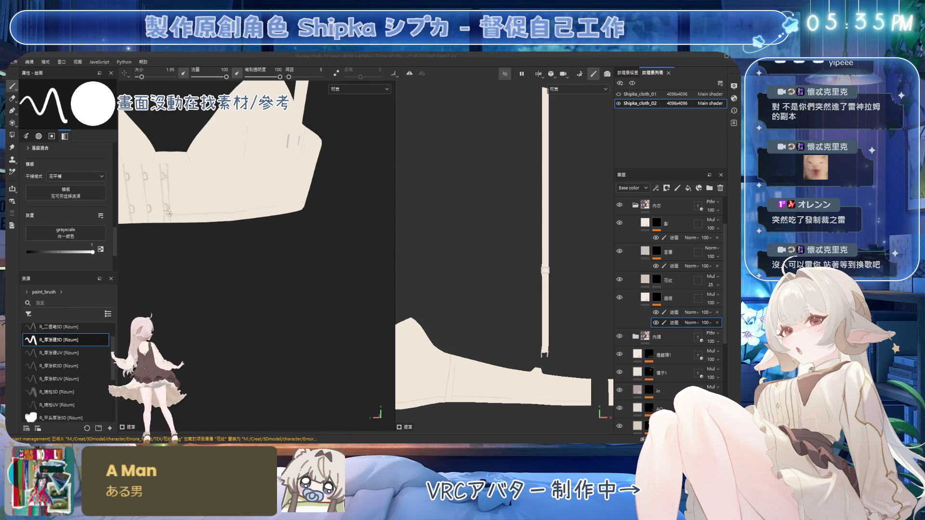
Step: Paint and erase the stitch line on the band's lower edge beside the hook closure
{"action": "key", "text": "e"}
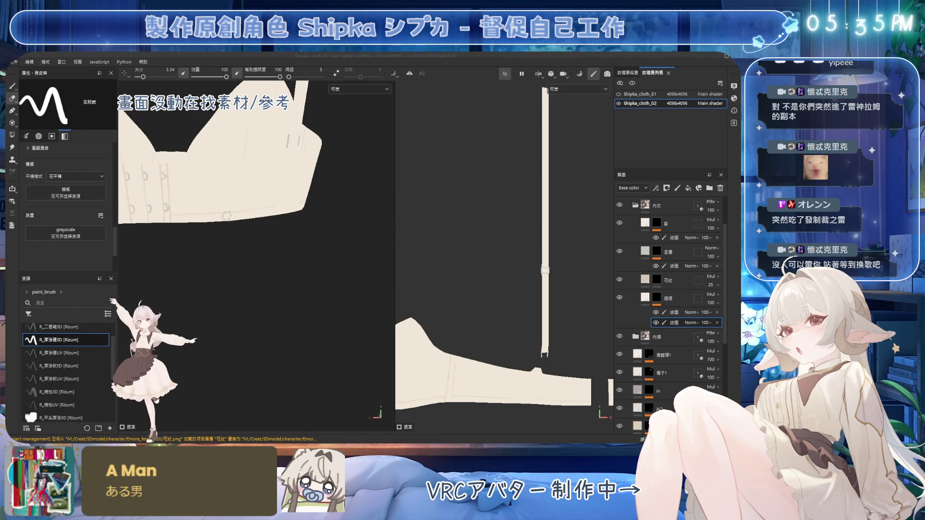
{"action": "key", "text": "1"}
{"action": "mouse_move", "coordinate": [240, 211]}
{"action": "left_mouse_down", "text": "alt"}
{"action": "mouse_move", "coordinate": [276, 208]}
{"action": "mouse_move", "coordinate": [227, 204]}
{"action": "left_mouse_up", "text": "alt"}
{"action": "key", "text": "e"}
{"action": "key", "text": "1"}
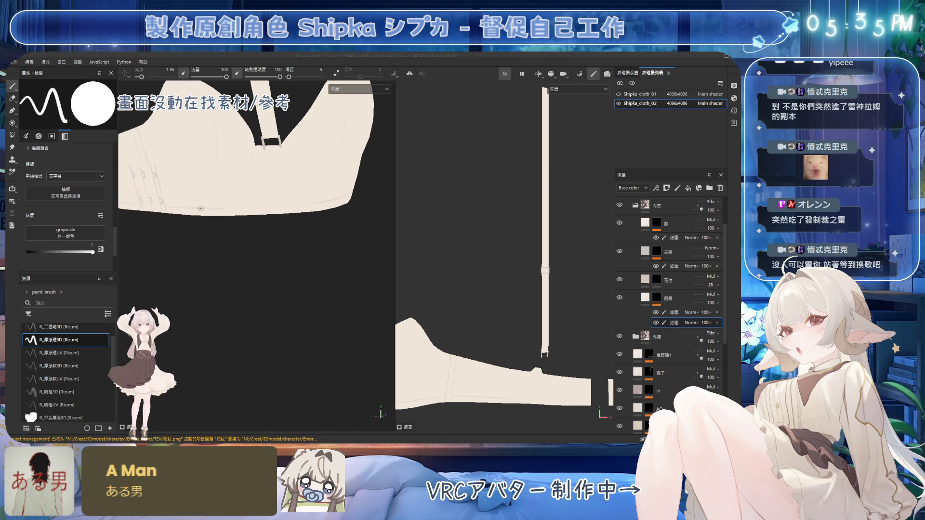
{"action": "left_click_drag", "start_coordinate": [239, 197], "coordinate": [287, 207], "text": "alt"}
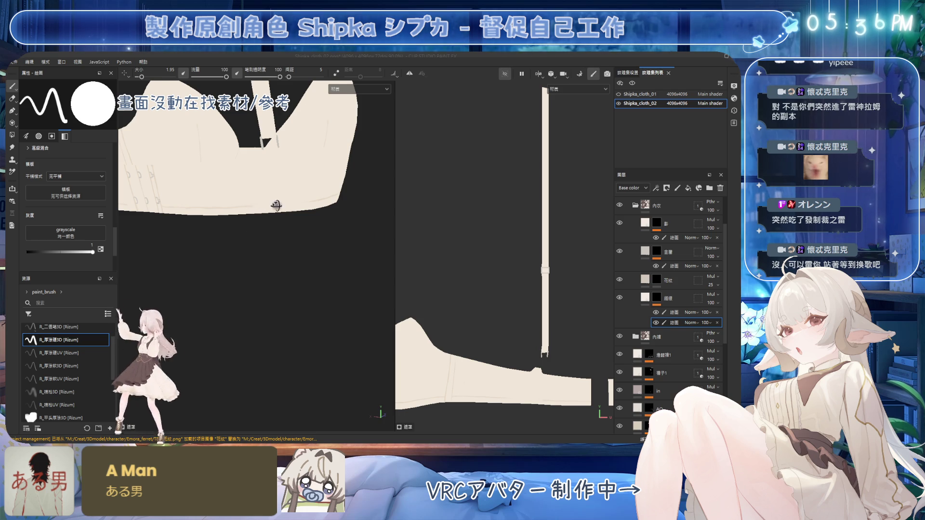
{"action": "left_click_drag", "start_coordinate": [276, 206], "coordinate": [244, 206], "text": "alt"}
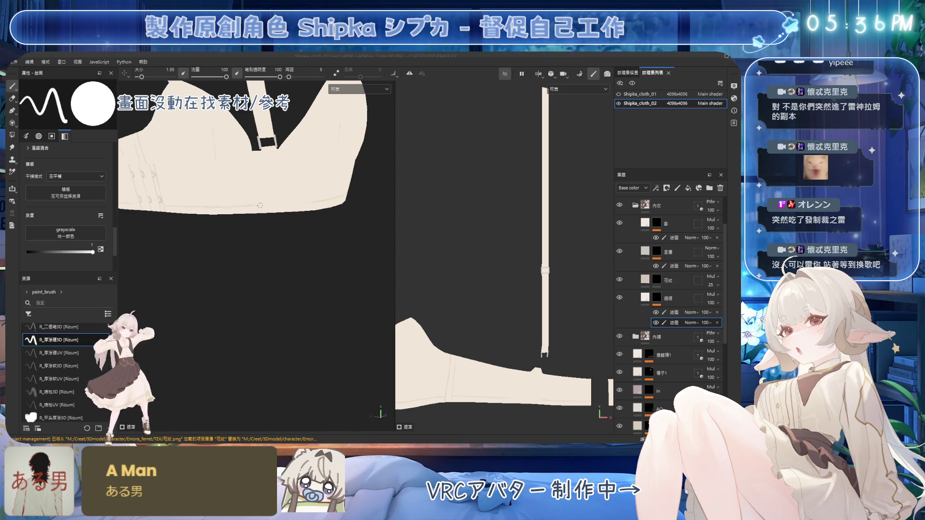
Step: Erase stray band marks from frontal and side views, then repaint the stitch line
{"action": "mouse_move", "coordinate": [319, 200]}
{"action": "left_mouse_down", "text": "alt"}
{"action": "mouse_move", "coordinate": [282, 183]}
{"action": "mouse_move", "coordinate": [232, 207]}
{"action": "left_mouse_up", "text": "alt"}
{"action": "key", "text": "e"}
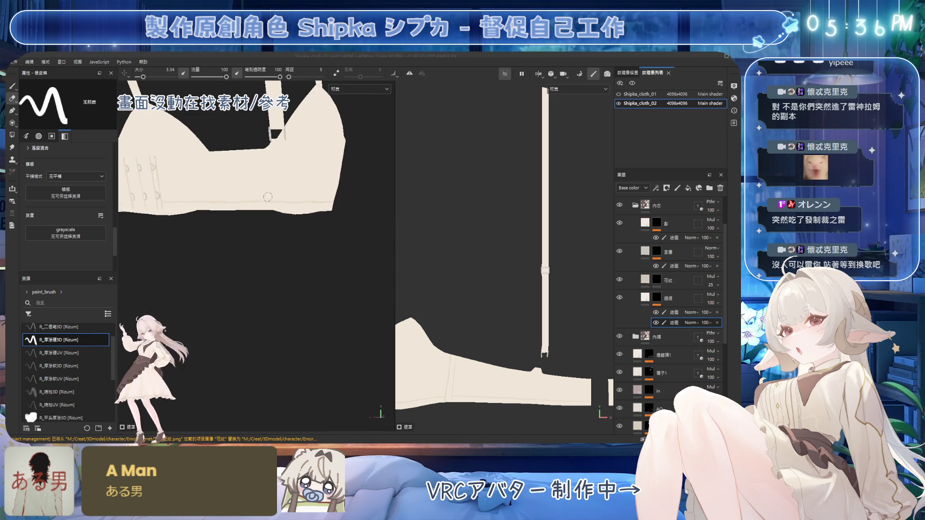
{"action": "mouse_move", "coordinate": [205, 194]}
{"action": "left_mouse_down", "text": "alt"}
{"action": "mouse_move", "coordinate": [226, 178]}
{"action": "mouse_move", "coordinate": [253, 186]}
{"action": "mouse_move", "coordinate": [255, 168]}
{"action": "left_mouse_up", "text": "alt"}
{"action": "key", "text": "b"}
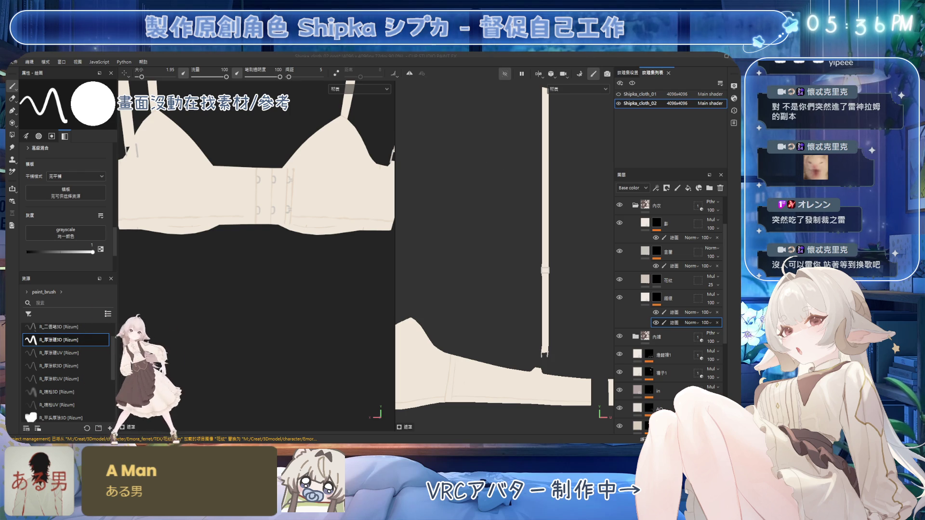
{"action": "right_click_drag", "start_coordinate": [254, 159], "coordinate": [248, 221], "text": "alt"}
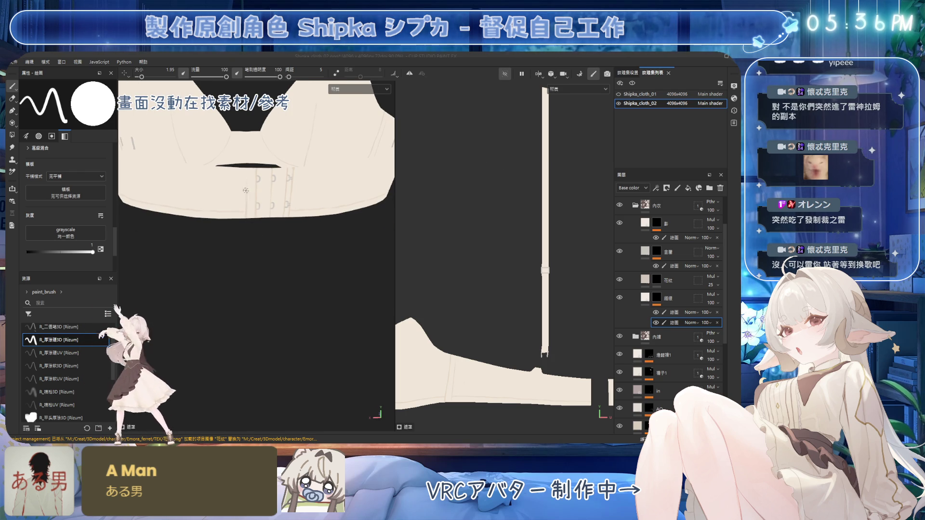
Step: Paint thin seam lines along the hook band, checking them side-on and from below
{"action": "mouse_move", "coordinate": [254, 171]}
{"action": "left_mouse_down", "text": "alt"}
{"action": "mouse_move", "coordinate": [251, 197]}
{"action": "mouse_move", "coordinate": [263, 168]}
{"action": "mouse_move", "coordinate": [268, 182]}
{"action": "mouse_move", "coordinate": [279, 179]}
{"action": "left_mouse_up", "text": "alt"}
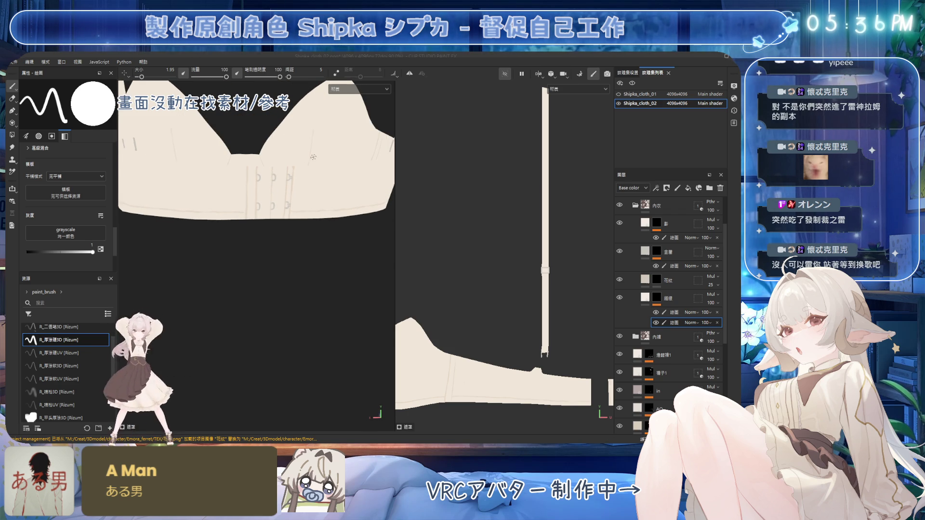
{"action": "left_click_drag", "start_coordinate": [268, 247], "coordinate": [279, 217], "text": "alt"}
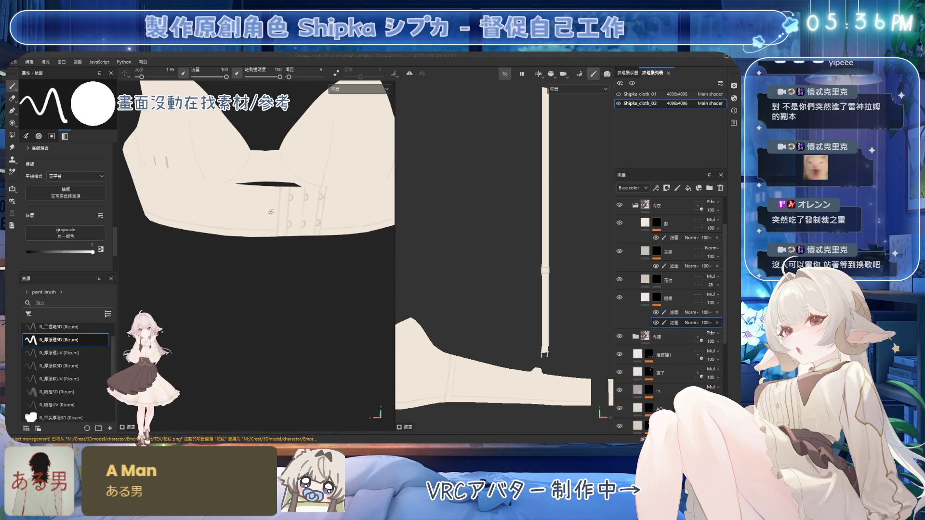
{"action": "scroll", "coordinate": [271, 211], "scroll_direction": "up", "scroll_amount": 3}
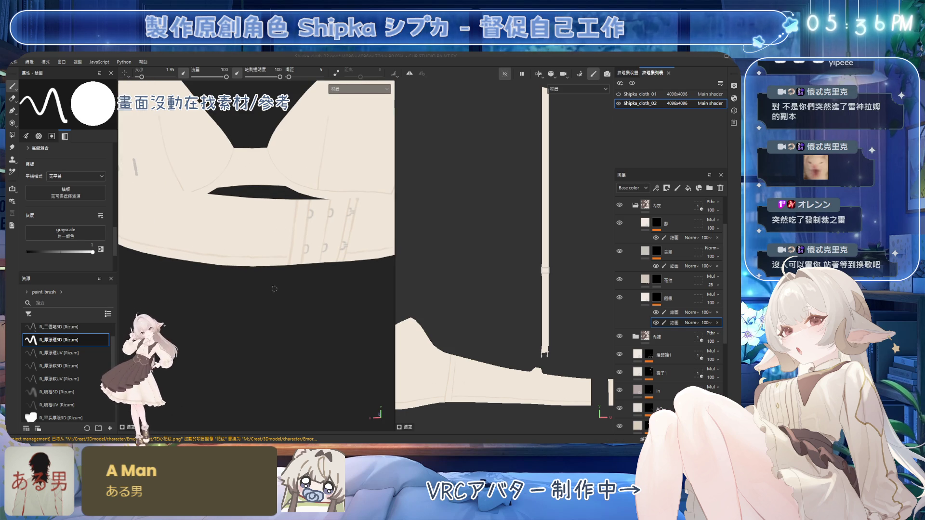
{"action": "left_click_drag", "start_coordinate": [311, 212], "coordinate": [256, 205], "text": "alt"}
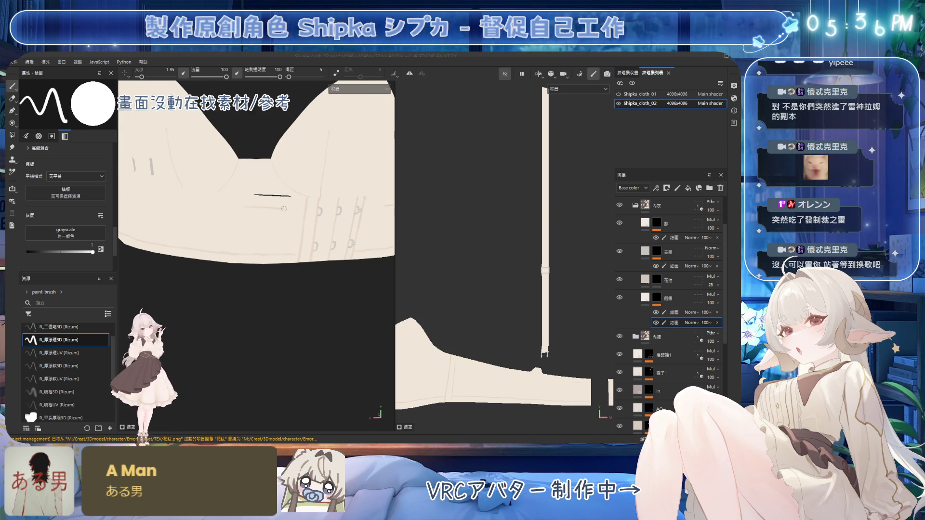
{"action": "mouse_move", "coordinate": [270, 214]}
{"action": "left_mouse_down", "text": "alt"}
{"action": "mouse_move", "coordinate": [219, 206]}
{"action": "mouse_move", "coordinate": [302, 182]}
{"action": "mouse_move", "coordinate": [236, 207]}
{"action": "mouse_move", "coordinate": [239, 192]}
{"action": "mouse_move", "coordinate": [202, 189]}
{"action": "mouse_move", "coordinate": [305, 192]}
{"action": "mouse_move", "coordinate": [206, 186]}
{"action": "left_mouse_up", "text": "alt"}
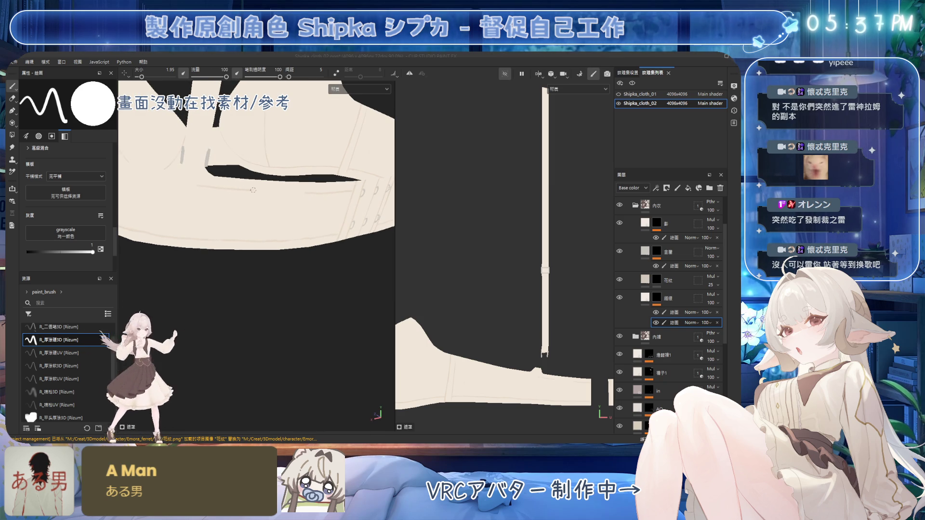
Step: Draw the double stitch lines along the underband, erasing mistakes as you go
{"action": "mouse_move", "coordinate": [305, 193]}
{"action": "left_mouse_down", "text": "alt"}
{"action": "mouse_move", "coordinate": [302, 181]}
{"action": "mouse_move", "coordinate": [289, 188]}
{"action": "left_mouse_up", "text": "alt"}
{"action": "key", "text": "e"}
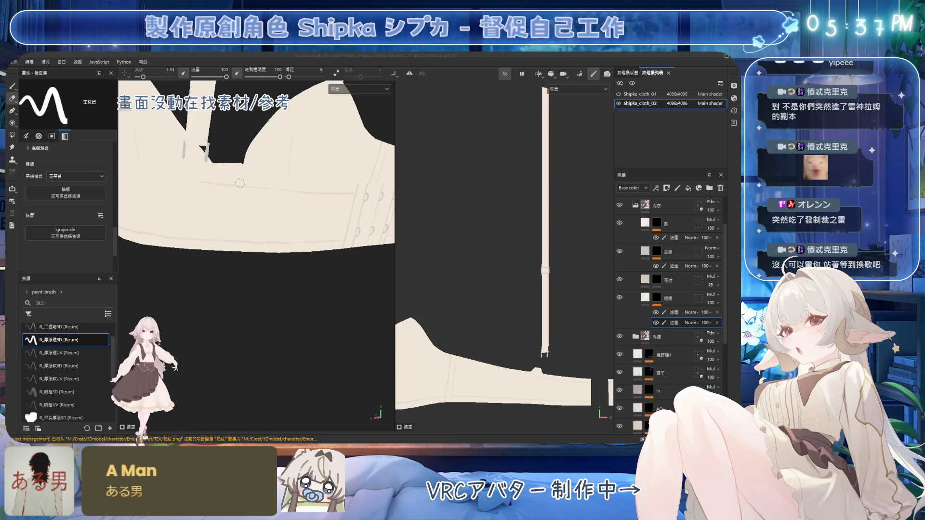
{"action": "key", "text": "1"}
{"action": "mouse_move", "coordinate": [298, 191]}
{"action": "left_mouse_down", "text": "alt"}
{"action": "mouse_move", "coordinate": [242, 200]}
{"action": "mouse_move", "coordinate": [206, 190]}
{"action": "left_mouse_up", "text": "alt"}
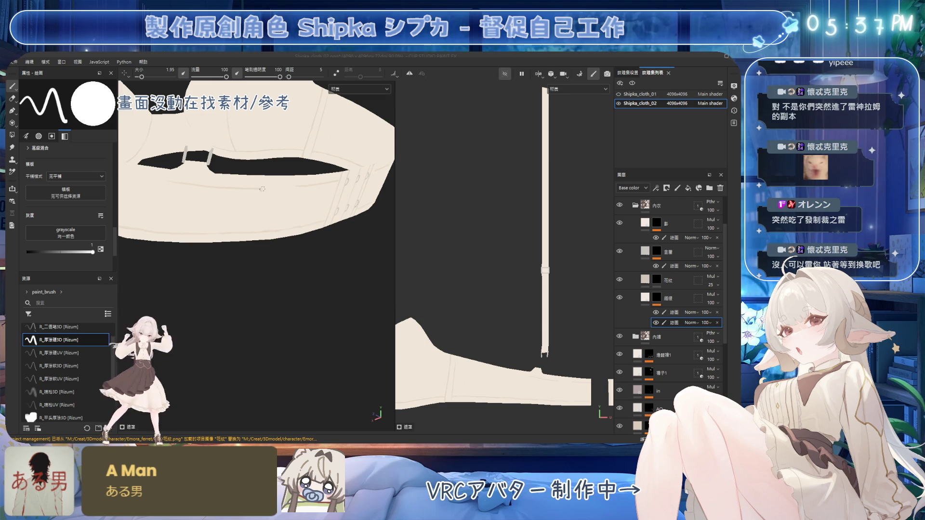
{"action": "left_click_drag", "start_coordinate": [301, 188], "coordinate": [281, 177], "text": "alt"}
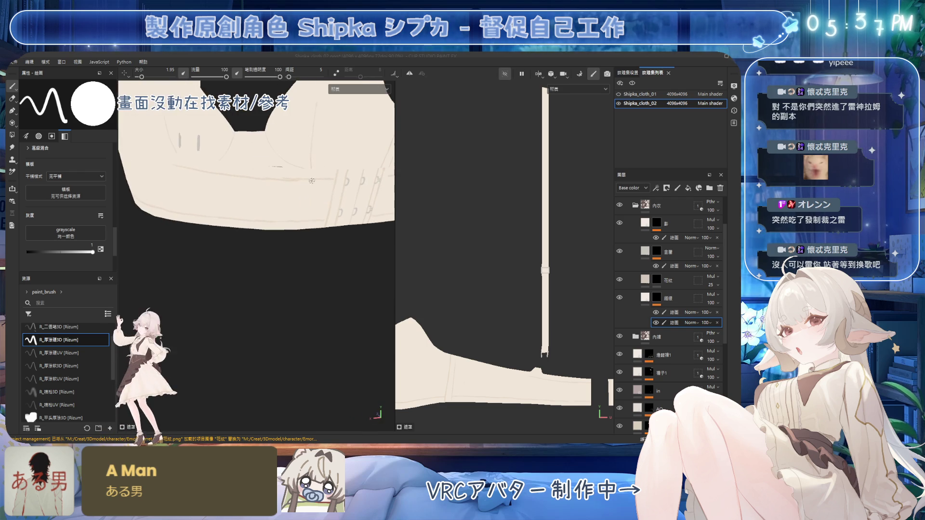
Step: Erase stray strokes on the underband seams, then repaint and check them from several angles
{"action": "key", "text": "e"}
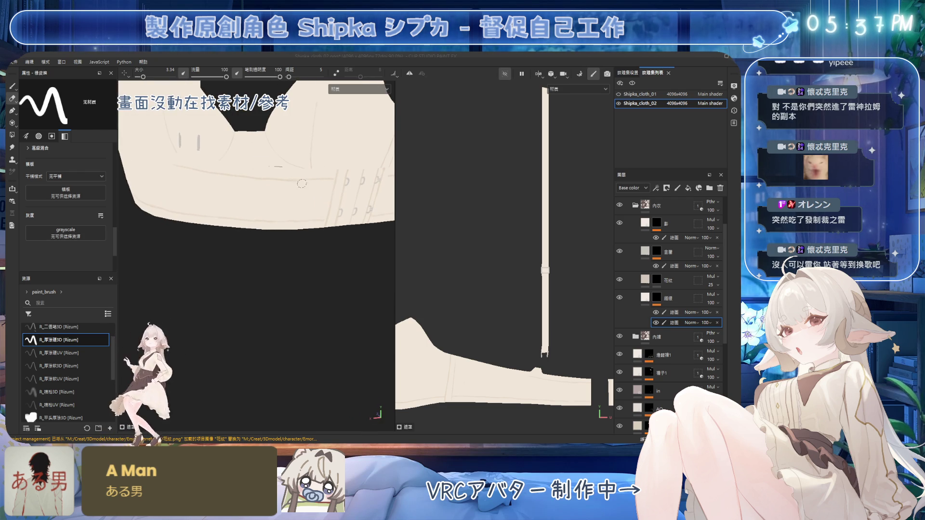
{"action": "mouse_move", "coordinate": [308, 183]}
{"action": "left_mouse_down", "text": "alt"}
{"action": "mouse_move", "coordinate": [270, 188]}
{"action": "mouse_move", "coordinate": [289, 195]}
{"action": "left_mouse_up", "text": "alt"}
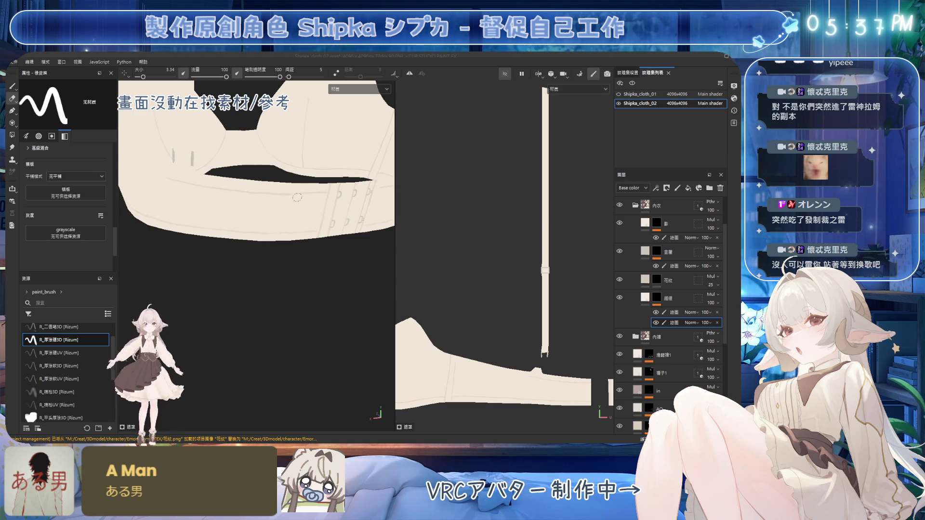
{"action": "mouse_move", "coordinate": [213, 196]}
{"action": "left_mouse_down", "text": "alt"}
{"action": "mouse_move", "coordinate": [221, 208]}
{"action": "mouse_move", "coordinate": [274, 192]}
{"action": "mouse_move", "coordinate": [243, 201]}
{"action": "mouse_move", "coordinate": [289, 197]}
{"action": "mouse_move", "coordinate": [264, 212]}
{"action": "mouse_move", "coordinate": [250, 204]}
{"action": "left_mouse_up", "text": "alt"}
{"action": "key", "text": "1"}
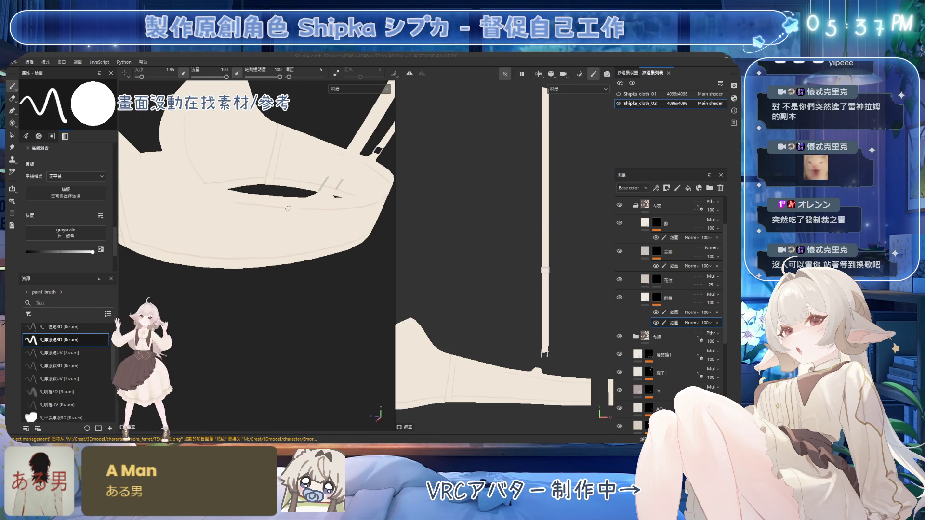
{"action": "mouse_move", "coordinate": [312, 206]}
{"action": "left_mouse_down", "text": "alt"}
{"action": "mouse_move", "coordinate": [248, 200]}
{"action": "mouse_move", "coordinate": [324, 192]}
{"action": "mouse_move", "coordinate": [299, 212]}
{"action": "mouse_move", "coordinate": [206, 224]}
{"action": "left_mouse_up", "text": "alt"}
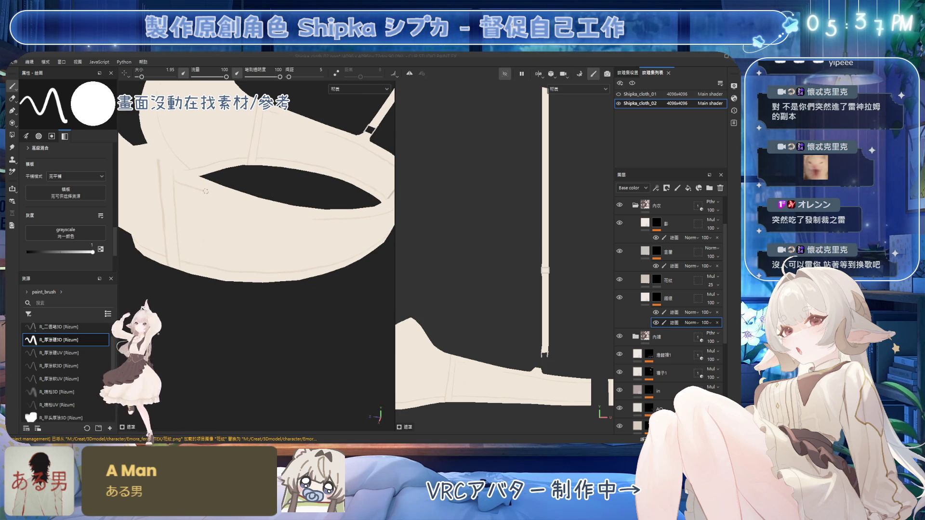
{"action": "left_click_drag", "start_coordinate": [236, 203], "coordinate": [274, 217], "text": "alt"}
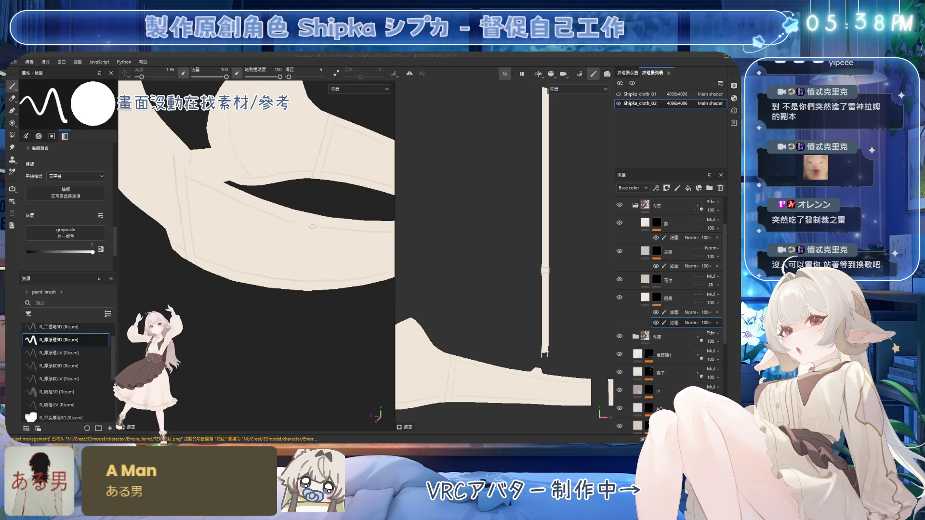
{"action": "mouse_move", "coordinate": [331, 243]}
{"action": "left_mouse_down", "text": "alt"}
{"action": "mouse_move", "coordinate": [283, 268]}
{"action": "mouse_move", "coordinate": [281, 212]}
{"action": "left_mouse_up", "text": "alt"}
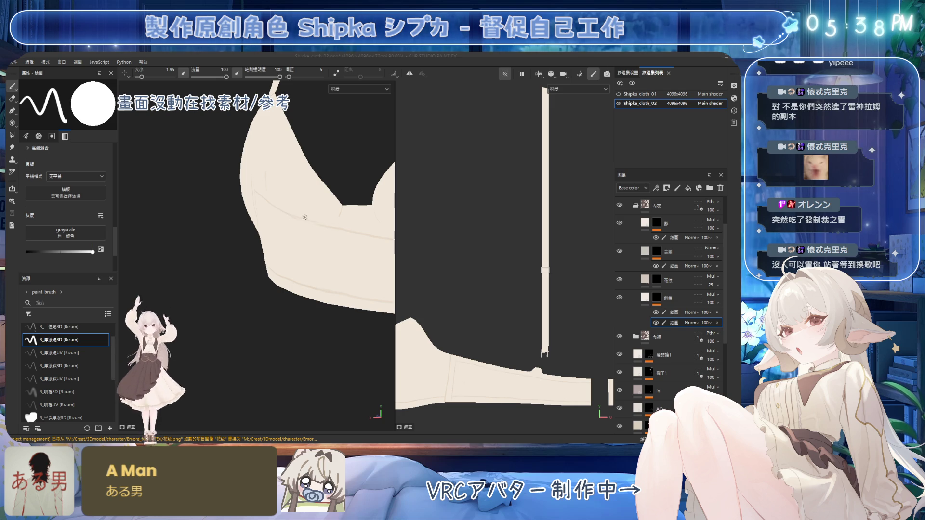
Step: Alternate the eraser and paint brush to fix the lower cup seam lines
{"action": "key", "text": "e"}
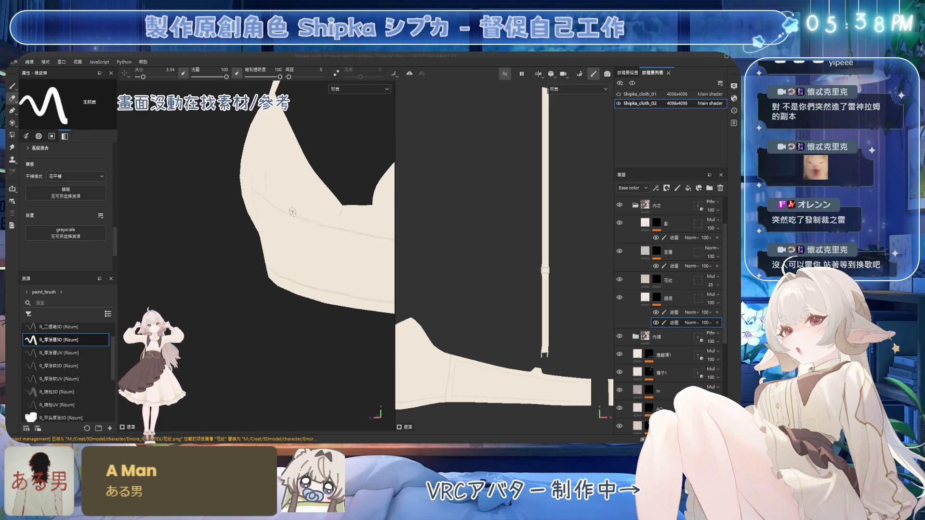
{"action": "key", "text": "b"}
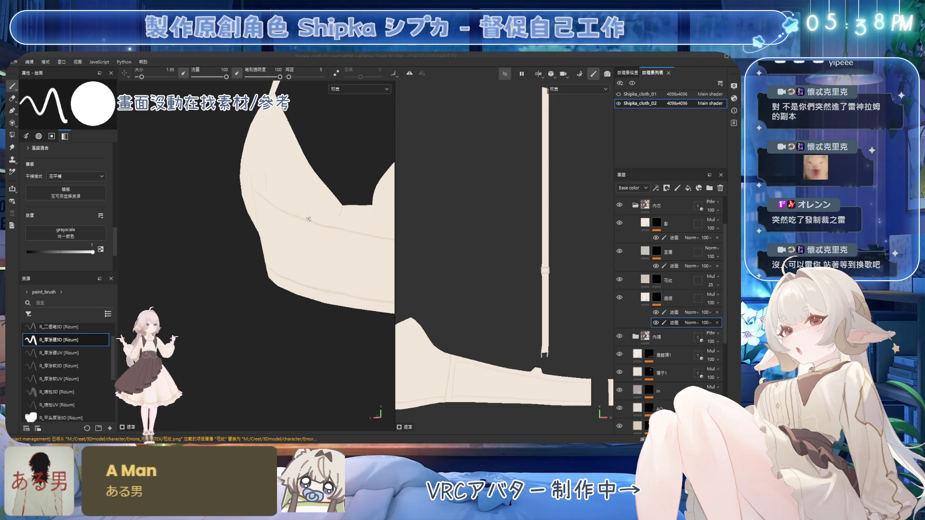
{"action": "key", "text": "e"}
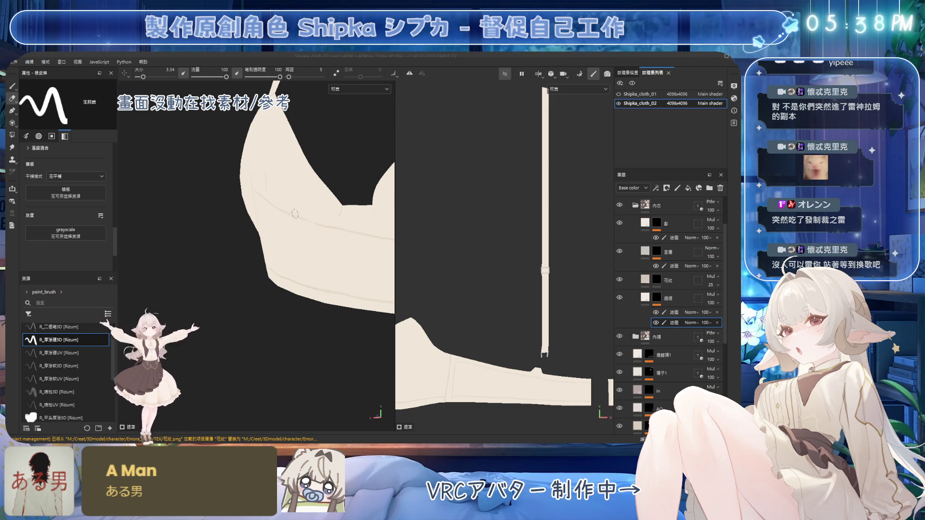
{"action": "key", "text": "b"}
Step: Zoom out and orbit to check the whole bra, including straps and cups, from several angles
{"action": "left_click_drag", "start_coordinate": [312, 223], "coordinate": [274, 206], "text": "alt"}
{"action": "key", "text": "e"}
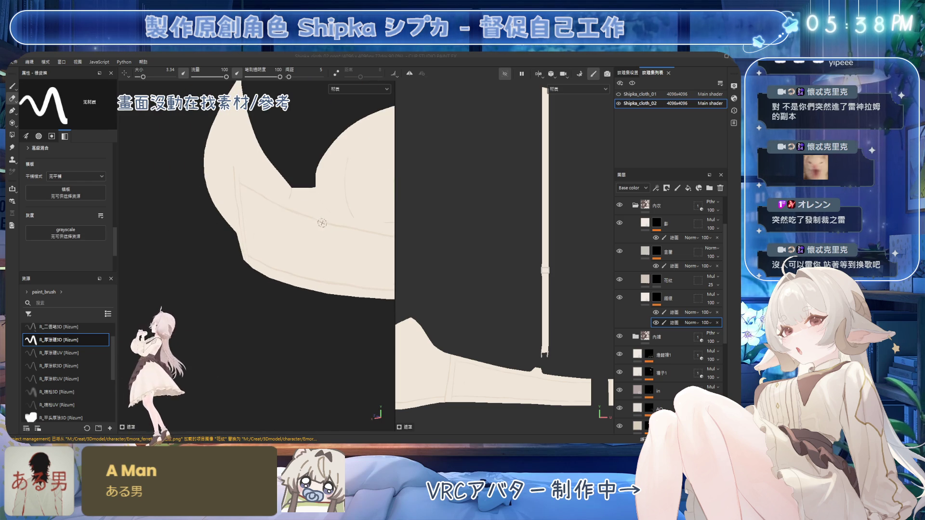
{"action": "left_click_drag", "start_coordinate": [345, 233], "coordinate": [295, 186], "text": "alt"}
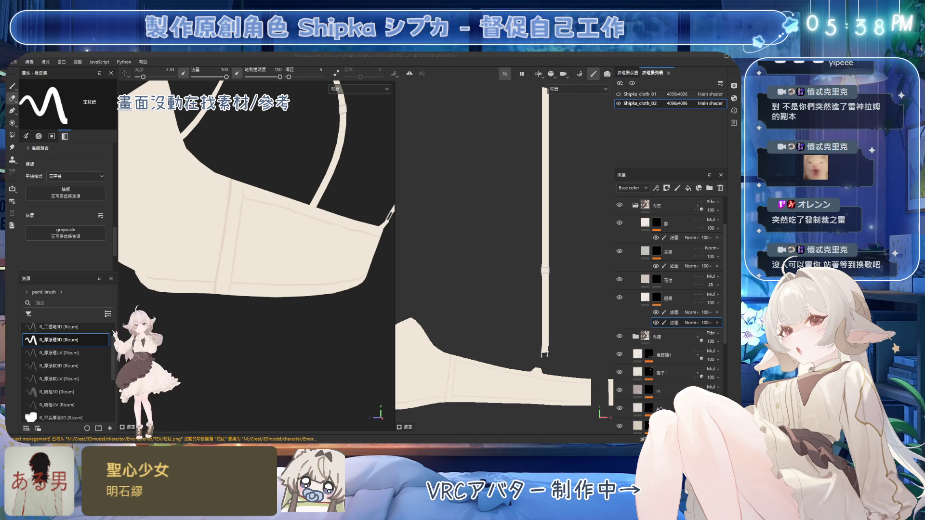
{"action": "left_click_drag", "start_coordinate": [337, 232], "coordinate": [303, 253], "text": "alt"}
{"action": "scroll", "coordinate": [303, 254], "scroll_direction": "down", "scroll_amount": 5}
{"action": "mouse_move", "coordinate": [239, 256]}
{"action": "left_mouse_down", "text": "alt"}
{"action": "mouse_move", "coordinate": [311, 254]}
{"action": "mouse_move", "coordinate": [287, 239]}
{"action": "left_mouse_up", "text": "alt"}
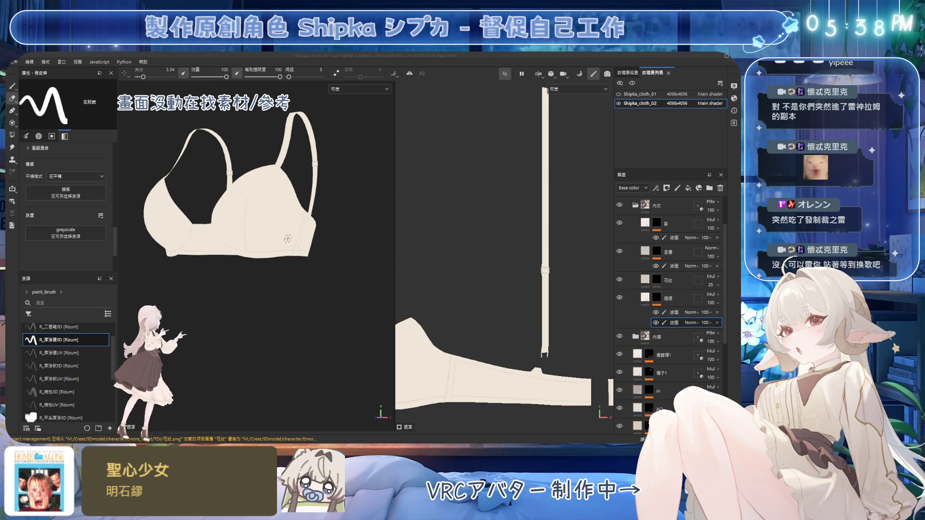
{"action": "mouse_move", "coordinate": [297, 273]}
{"action": "left_mouse_down", "text": "alt"}
{"action": "mouse_move", "coordinate": [307, 269]}
{"action": "mouse_move", "coordinate": [277, 271]}
{"action": "mouse_move", "coordinate": [243, 248]}
{"action": "mouse_move", "coordinate": [303, 259]}
{"action": "mouse_move", "coordinate": [289, 254]}
{"action": "mouse_move", "coordinate": [282, 222]}
{"action": "left_mouse_up", "text": "alt"}
Step: Select the shading fill layer and load the R_噴槍3D airbrush preset
{"action": "left_click", "coordinate": [674, 237]}
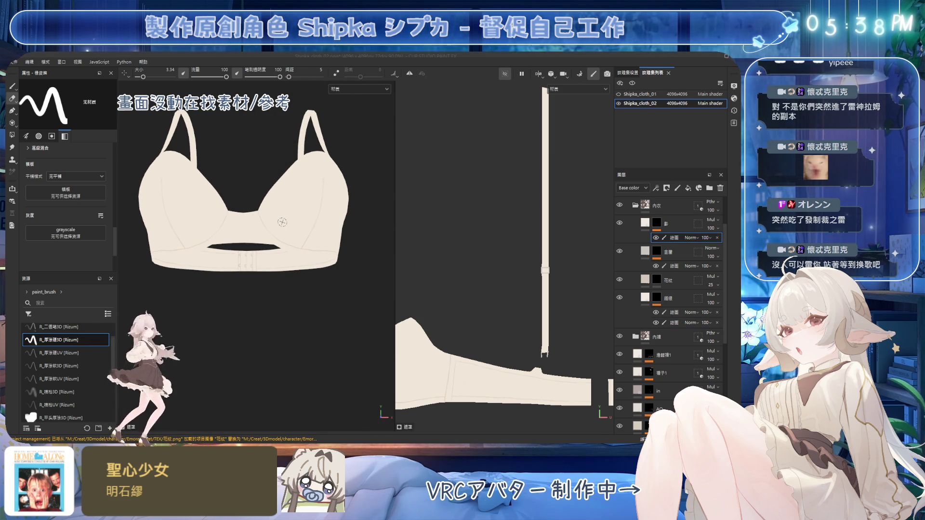
{"action": "left_click", "coordinate": [57, 392]}
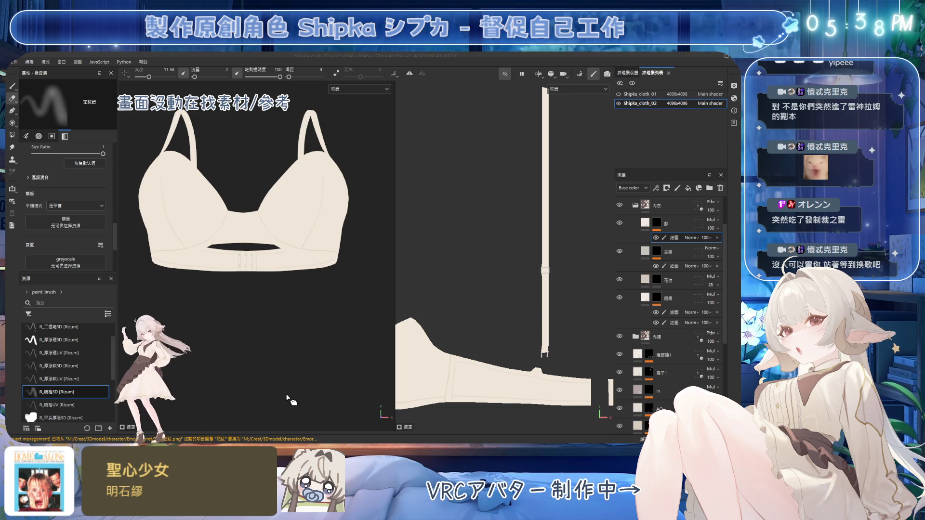
Step: Set the R_噴槍3D airbrush to flow 44 and size about 20, then save the project
{"action": "left_click_drag", "start_coordinate": [292, 402], "coordinate": [341, 399], "text": "ctrl"}
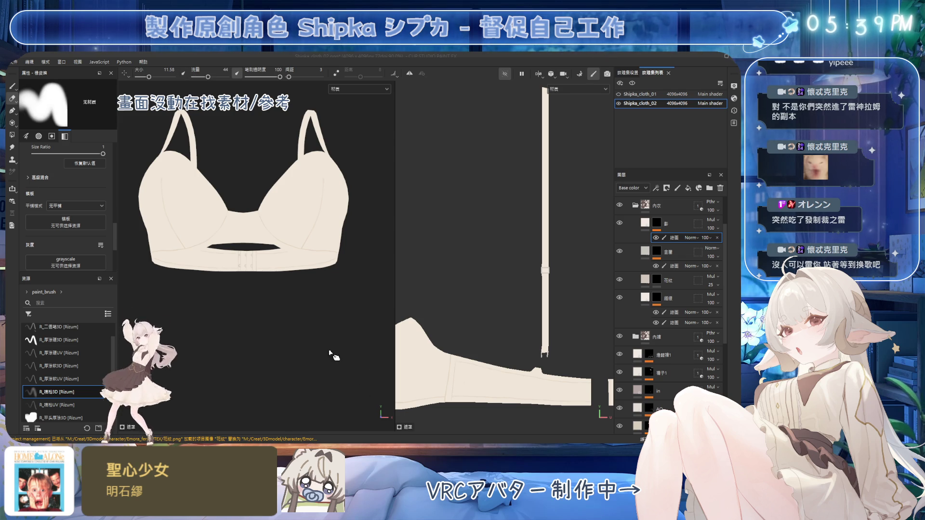
{"action": "left_click_drag", "start_coordinate": [235, 308], "coordinate": [269, 241], "text": "alt"}
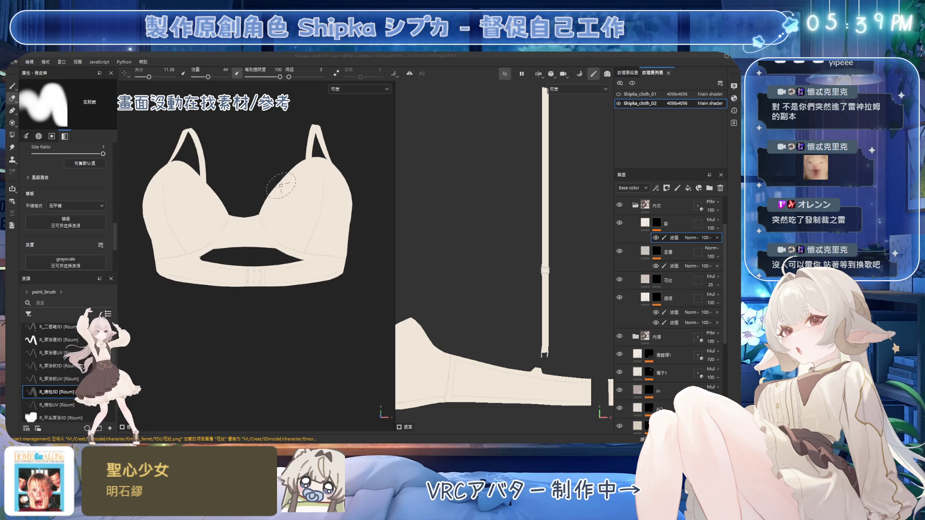
{"action": "right_click_drag", "start_coordinate": [260, 194], "coordinate": [268, 194], "text": "ctrl"}
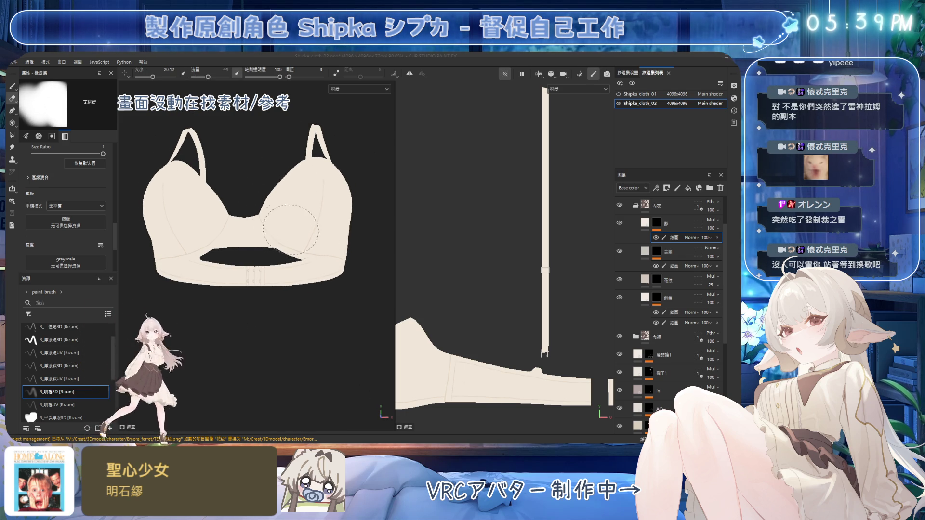
{"action": "key", "text": "1"}
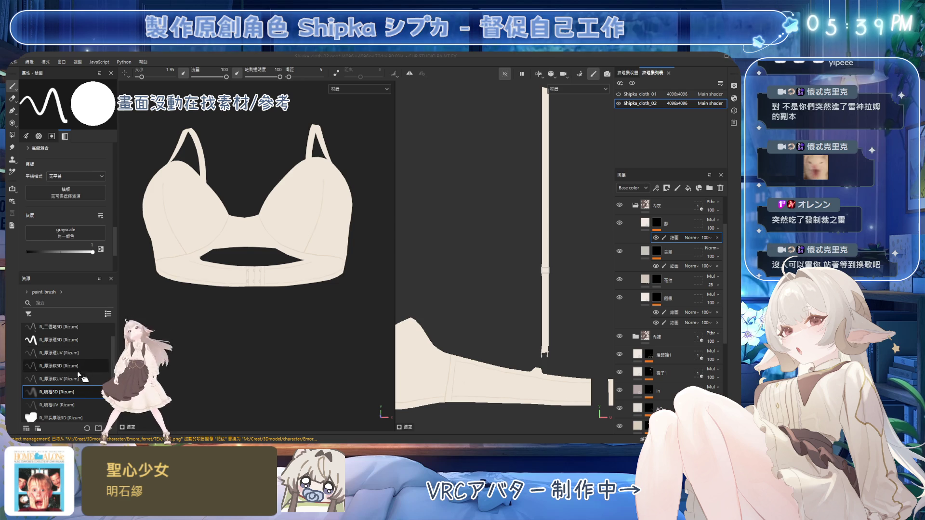
{"action": "left_click", "coordinate": [63, 391]}
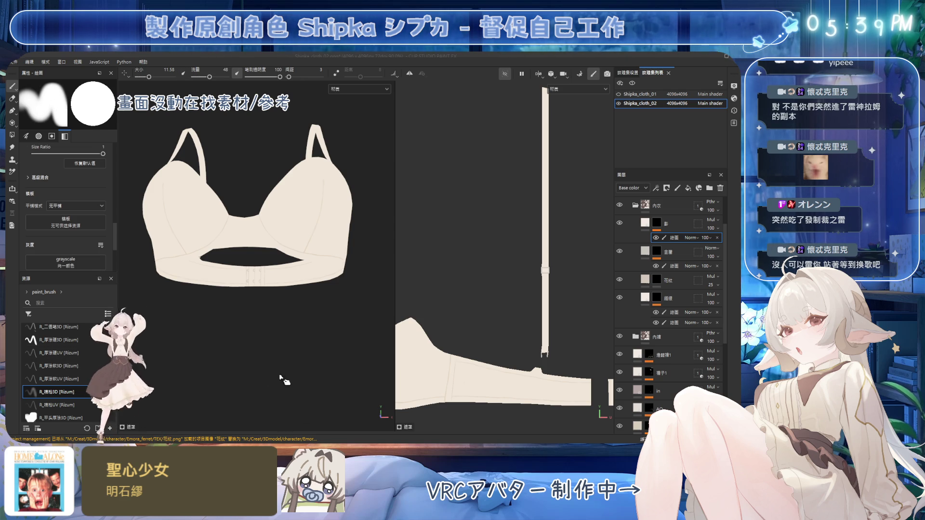
{"action": "left_click_drag", "start_coordinate": [270, 210], "coordinate": [285, 215], "text": "alt"}
{"action": "key", "text": "bracketright"}
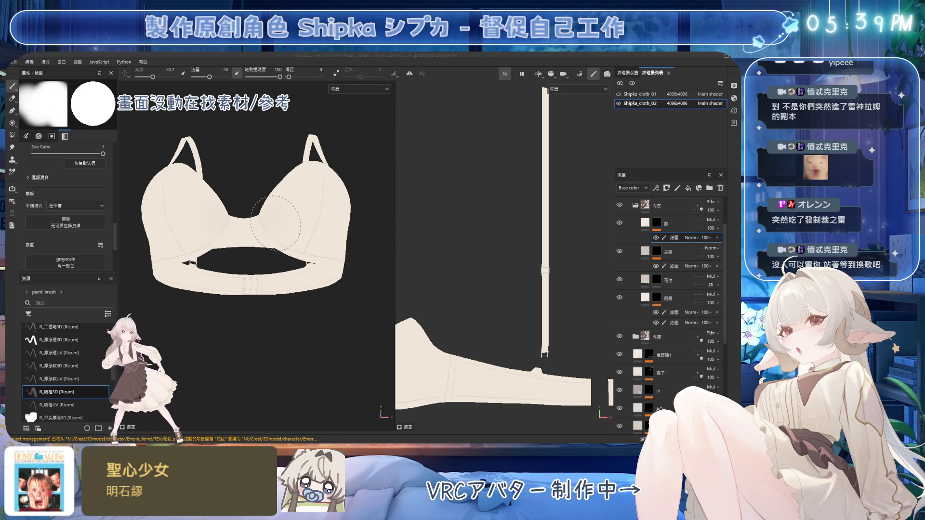
{"action": "key", "text": "ctrl+s"}
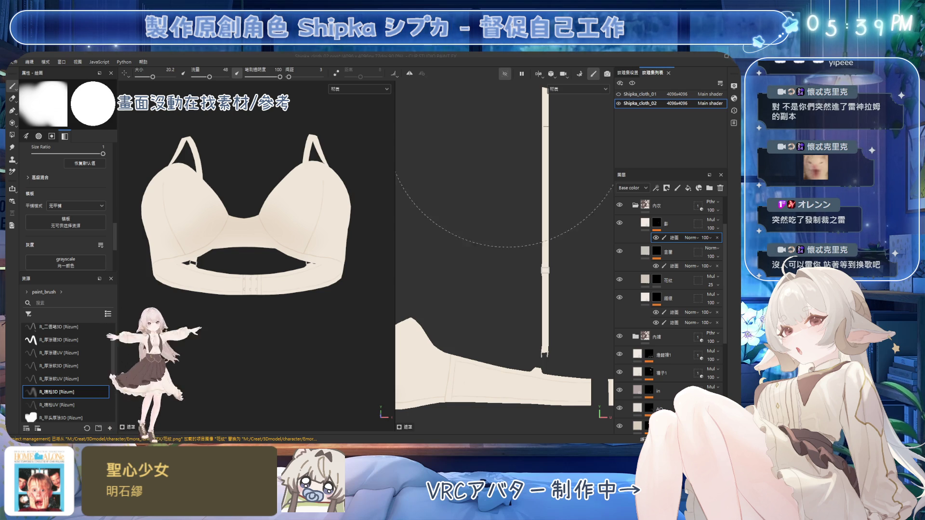
Step: Paint and erase soft shadow tone on the left cup while orbiting around the bra
{"action": "mouse_move", "coordinate": [319, 233]}
{"action": "left_mouse_down", "text": "alt"}
{"action": "mouse_move", "coordinate": [300, 212]}
{"action": "mouse_move", "coordinate": [320, 324]}
{"action": "mouse_move", "coordinate": [310, 284]}
{"action": "left_mouse_up", "text": "alt"}
{"action": "right_click_drag", "start_coordinate": [309, 285], "coordinate": [287, 211], "text": "ctrl"}
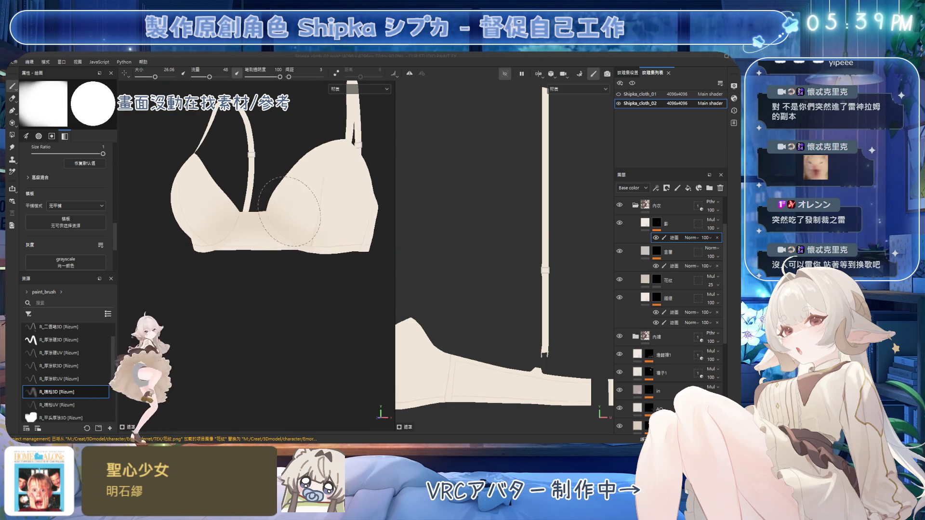
{"action": "mouse_move", "coordinate": [321, 227]}
{"action": "left_mouse_down", "text": "alt"}
{"action": "mouse_move", "coordinate": [305, 268]}
{"action": "mouse_move", "coordinate": [344, 221]}
{"action": "mouse_move", "coordinate": [337, 209]}
{"action": "mouse_move", "coordinate": [296, 213]}
{"action": "mouse_move", "coordinate": [248, 186]}
{"action": "mouse_move", "coordinate": [275, 216]}
{"action": "mouse_move", "coordinate": [252, 235]}
{"action": "mouse_move", "coordinate": [273, 283]}
{"action": "left_mouse_up", "text": "alt"}
{"action": "key", "text": "e"}
{"action": "key", "text": "1"}
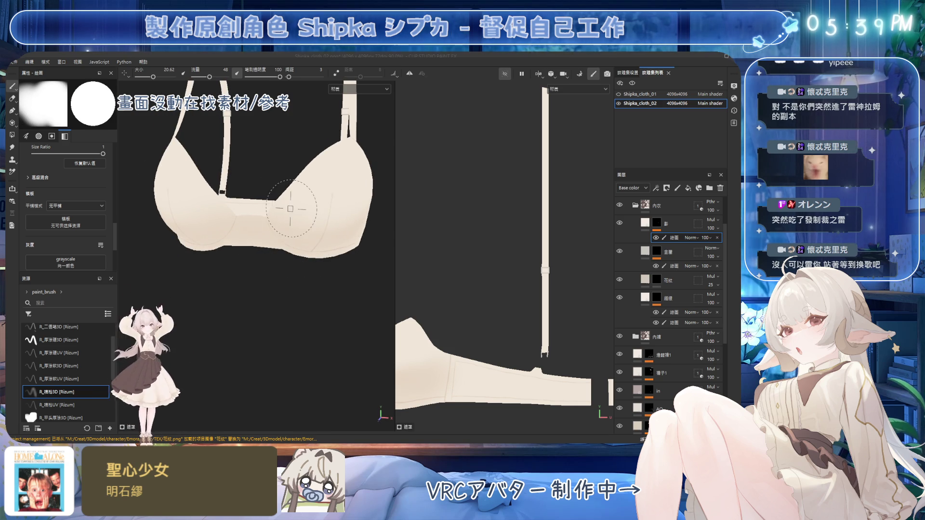
{"action": "right_click_drag", "start_coordinate": [281, 217], "coordinate": [297, 223], "text": "alt"}
{"action": "mouse_move", "coordinate": [318, 196]}
{"action": "left_mouse_down", "text": "alt"}
{"action": "mouse_move", "coordinate": [265, 196]}
{"action": "mouse_move", "coordinate": [247, 207]}
{"action": "left_mouse_up", "text": "alt"}
Step: Refine the cup shading with alternating eraser and brush, ending on a fine 1.48 eraser tip
{"action": "key", "text": "e"}
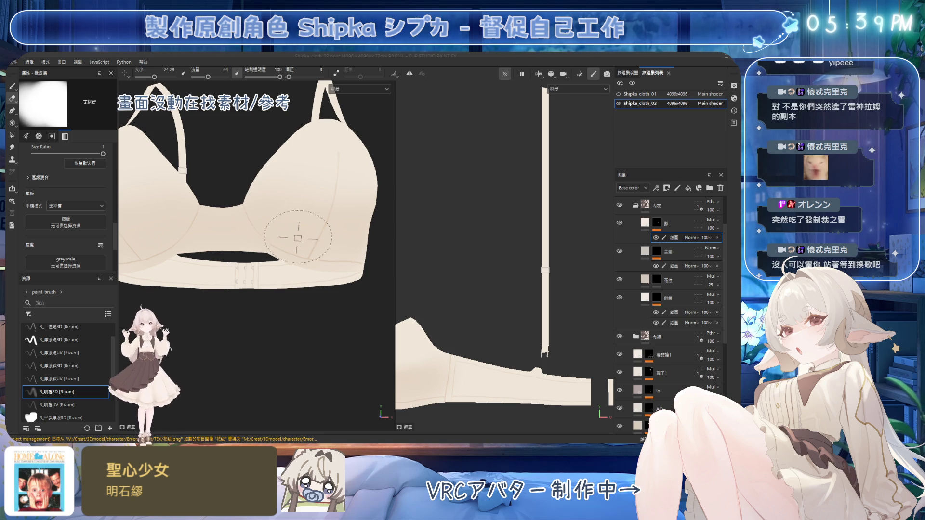
{"action": "key", "text": "bracketleft"}
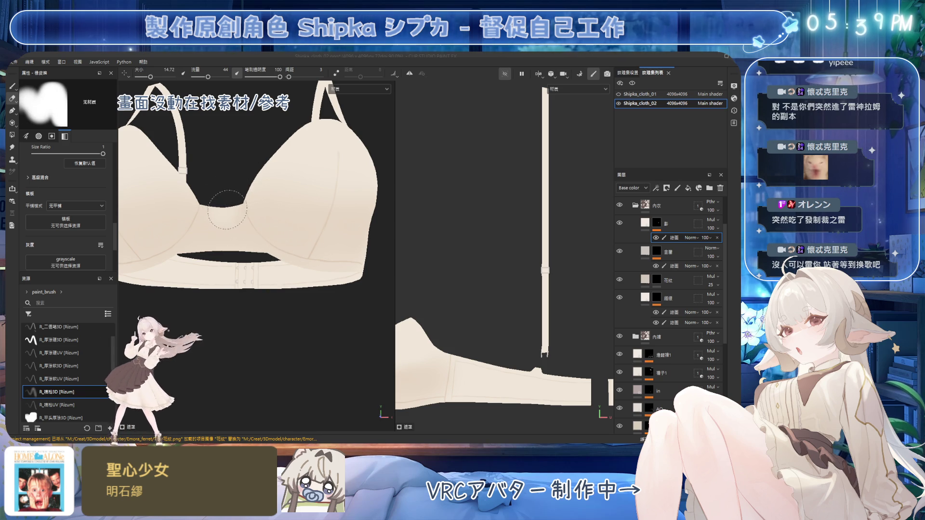
{"action": "key", "text": "bracketright"}
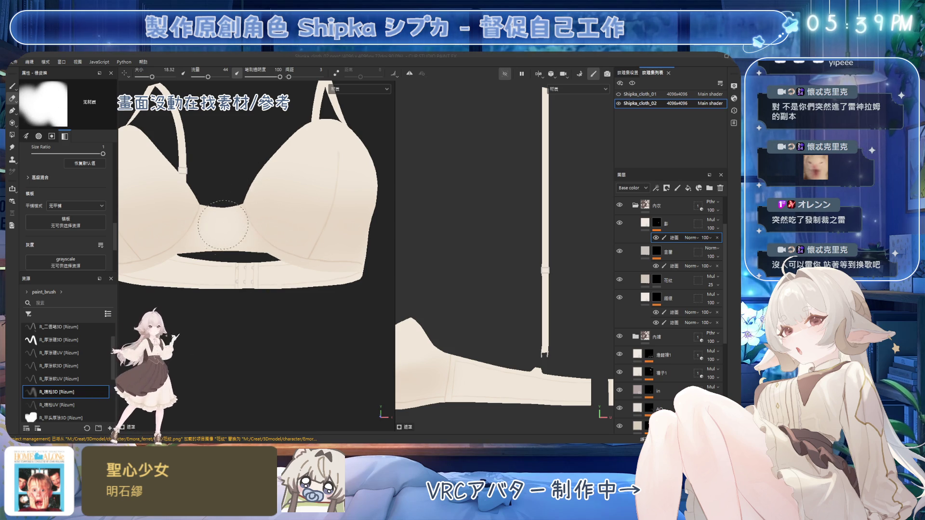
{"action": "mouse_move", "coordinate": [270, 251]}
{"action": "left_mouse_down", "text": "alt"}
{"action": "mouse_move", "coordinate": [266, 262]}
{"action": "mouse_move", "coordinate": [313, 212]}
{"action": "left_mouse_up", "text": "alt"}
{"action": "key", "text": "bracketleft"}
{"action": "key", "text": "b"}
{"action": "key", "text": "bracketright"}
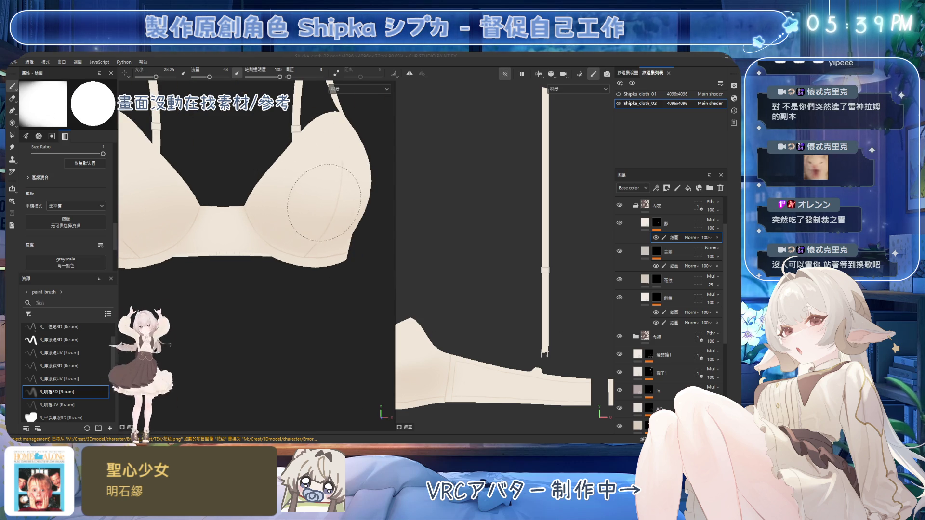
{"action": "mouse_move", "coordinate": [265, 188]}
{"action": "left_mouse_down", "text": "alt"}
{"action": "mouse_move", "coordinate": [302, 197]}
{"action": "mouse_move", "coordinate": [248, 182]}
{"action": "left_mouse_up", "text": "alt"}
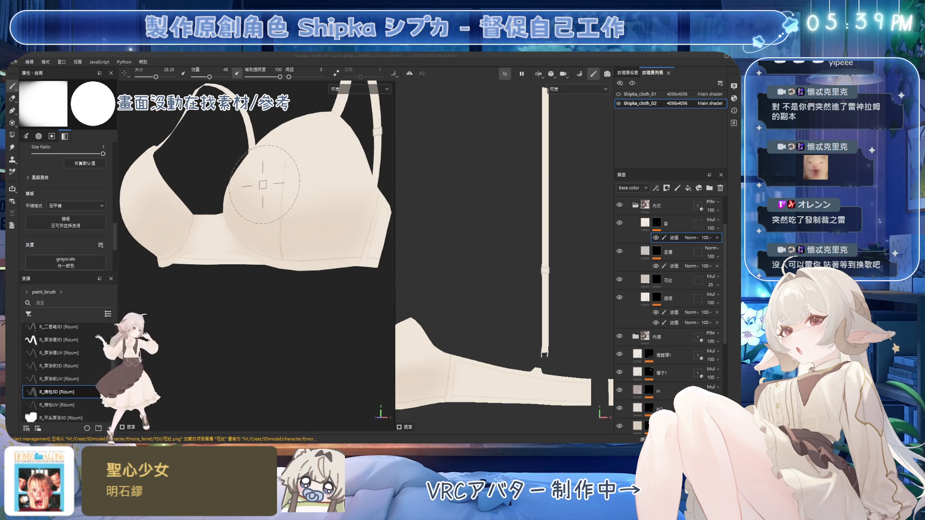
{"action": "key", "text": "e"}
{"action": "key", "text": "bracketleft"}
{"action": "key", "text": "bracketleft"}
{"action": "key", "text": "bracketleft"}
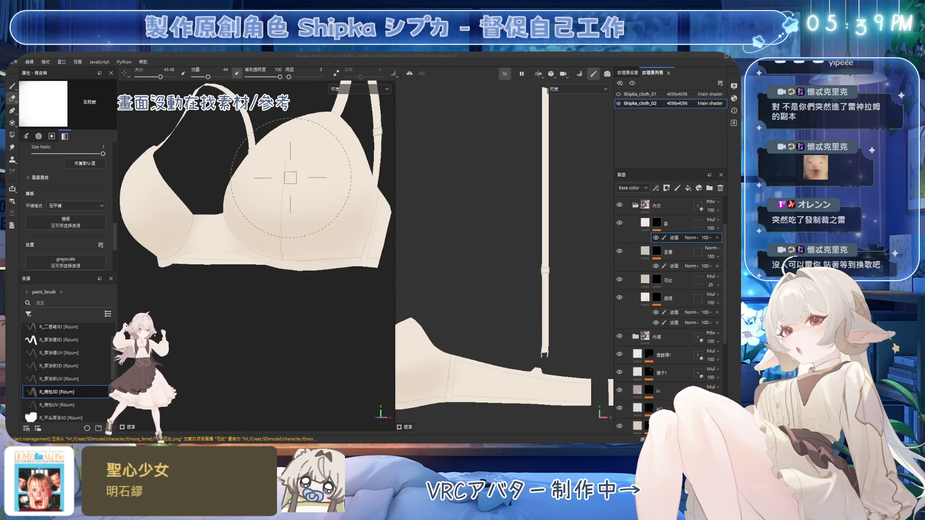
{"action": "key", "text": "bracketleft"}
{"action": "key", "text": "bracketleft"}
{"action": "key", "text": "bracketleft"}
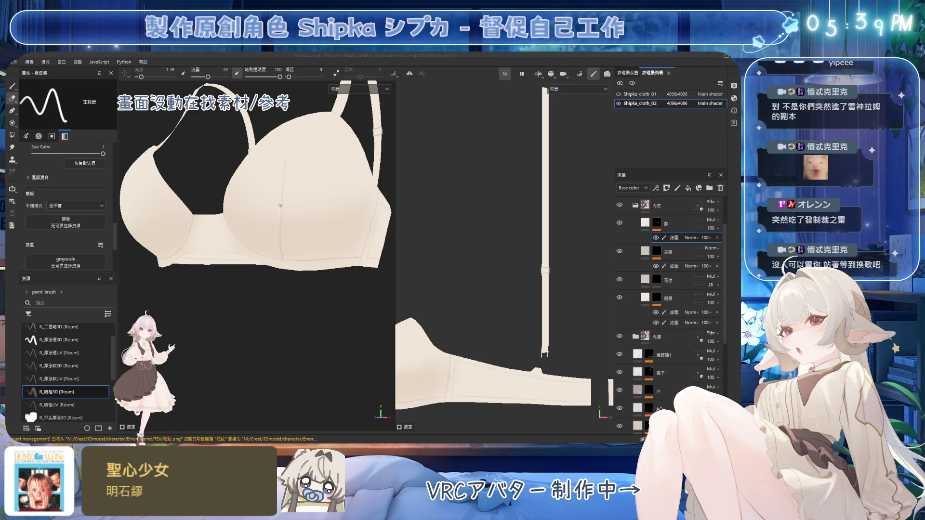
Step: Refine the cup front shading, alternating a larger eraser and paint brush while orbiting
{"action": "left_click_drag", "start_coordinate": [285, 253], "coordinate": [291, 197], "text": "alt"}
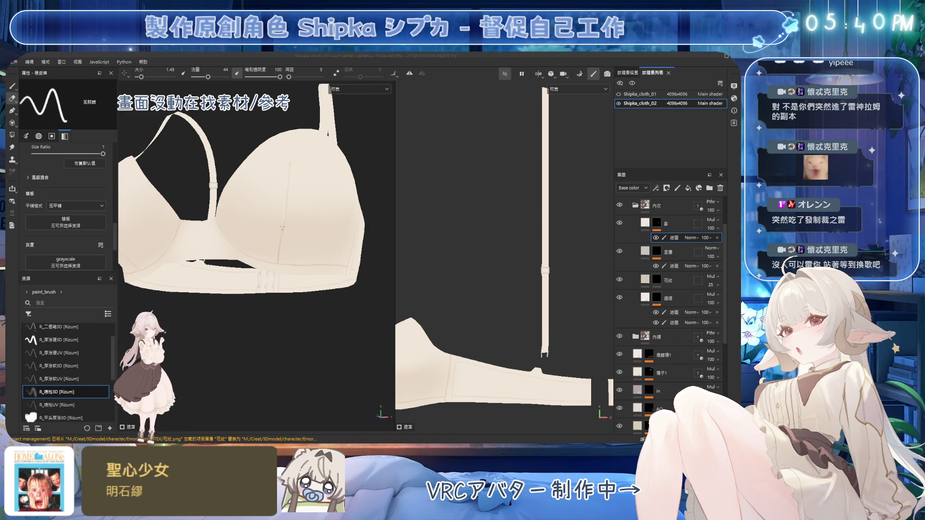
{"action": "mouse_move", "coordinate": [282, 217]}
{"action": "left_mouse_down", "text": "alt"}
{"action": "mouse_move", "coordinate": [316, 179]}
{"action": "mouse_move", "coordinate": [253, 195]}
{"action": "left_mouse_up", "text": "alt"}
{"action": "key", "text": "bracketright"}
{"action": "key", "text": "bracketright"}
{"action": "key", "text": "bracketright"}
{"action": "key", "text": "bracketright"}
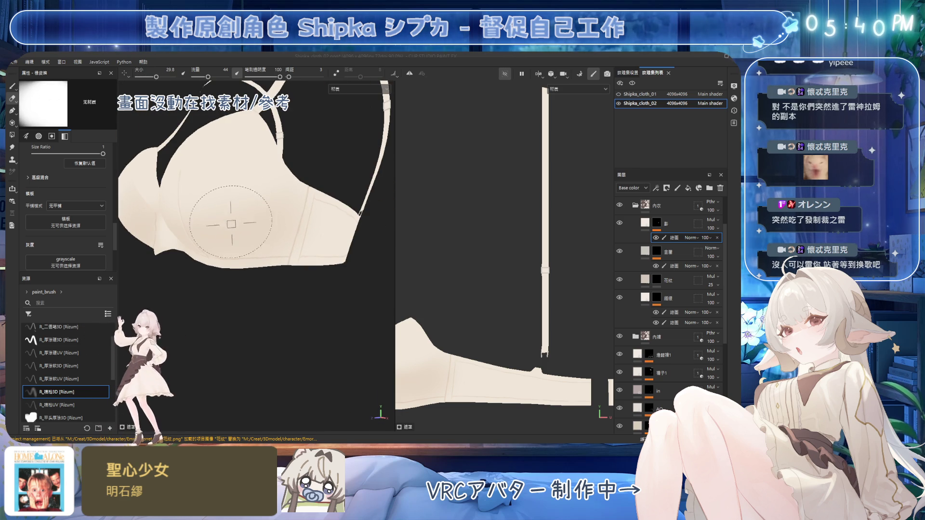
{"action": "key", "text": "b"}
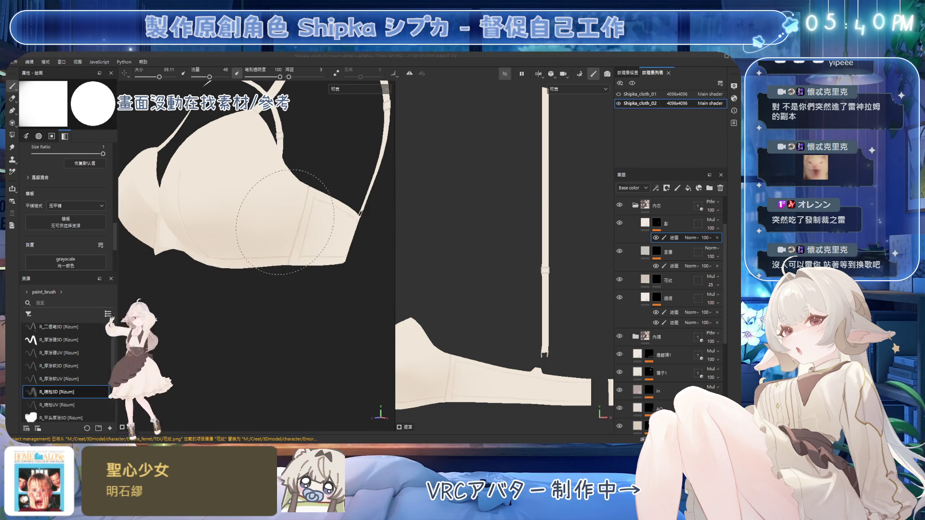
{"action": "mouse_move", "coordinate": [284, 212]}
{"action": "left_mouse_down", "text": "alt"}
{"action": "mouse_move", "coordinate": [292, 205]}
{"action": "mouse_move", "coordinate": [273, 171]}
{"action": "mouse_move", "coordinate": [269, 183]}
{"action": "mouse_move", "coordinate": [273, 172]}
{"action": "left_mouse_up", "text": "alt"}
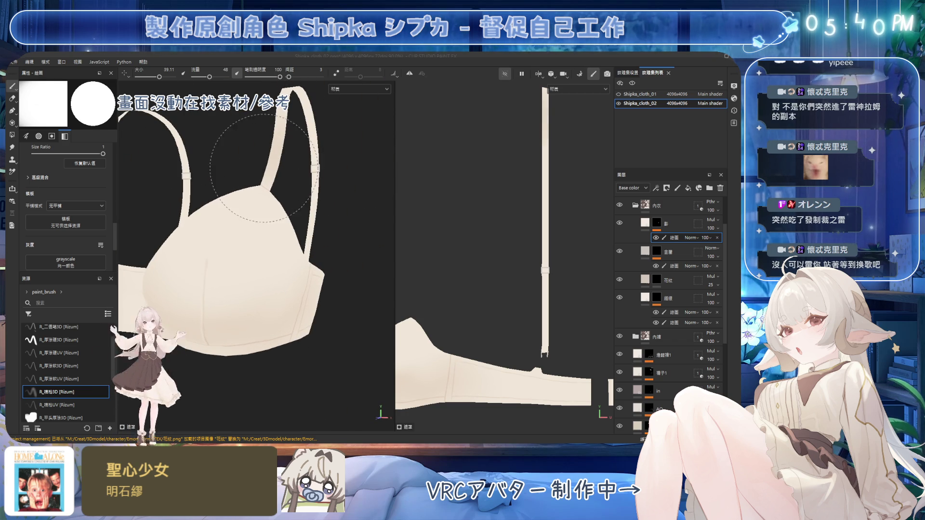
{"action": "mouse_move", "coordinate": [263, 164]}
{"action": "right_mouse_down", "text": "ctrl"}
{"action": "mouse_move", "coordinate": [258, 154]}
{"action": "mouse_move", "coordinate": [259, 178]}
{"action": "mouse_move", "coordinate": [268, 174]}
{"action": "right_mouse_up", "text": "ctrl"}
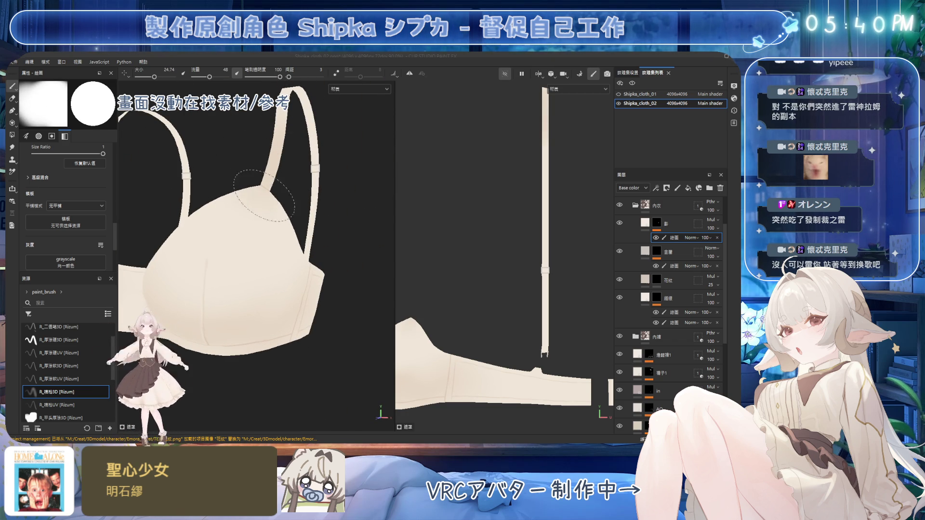
{"action": "key", "text": "e"}
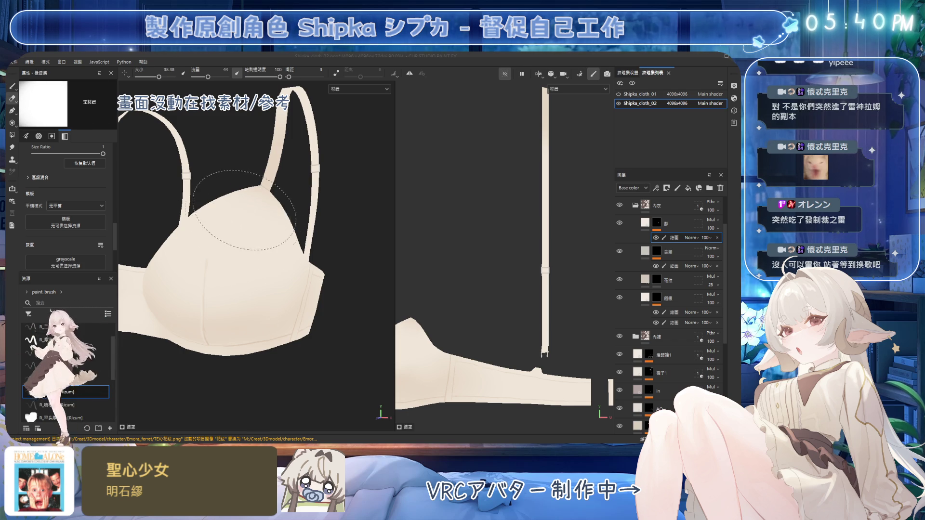
Step: Shrink the brush to a fine 1.04 tip and paint thin seam lines on the cup's side panel
{"action": "right_click_drag", "start_coordinate": [238, 214], "coordinate": [201, 238], "text": "ctrl"}
{"action": "scroll", "coordinate": [200, 238], "scroll_direction": "up", "scroll_amount": 3}
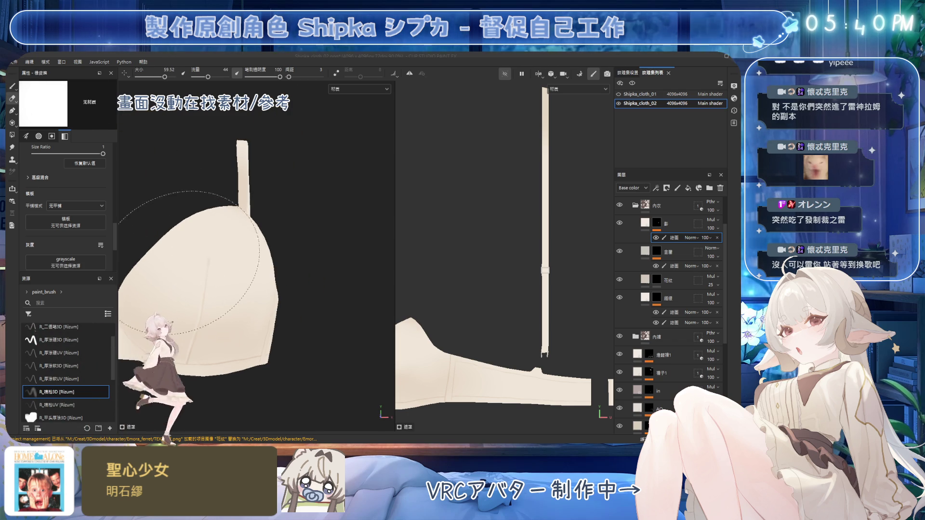
{"action": "scroll", "coordinate": [190, 261], "scroll_direction": "down", "scroll_amount": 3}
{"action": "mouse_move", "coordinate": [207, 268]}
{"action": "left_mouse_down", "text": "alt"}
{"action": "mouse_move", "coordinate": [240, 237]}
{"action": "mouse_move", "coordinate": [267, 237]}
{"action": "left_mouse_up", "text": "alt"}
{"action": "scroll", "coordinate": [239, 241], "scroll_direction": "up", "scroll_amount": 3}
{"action": "right_click_drag", "start_coordinate": [272, 237], "coordinate": [247, 233], "text": "ctrl"}
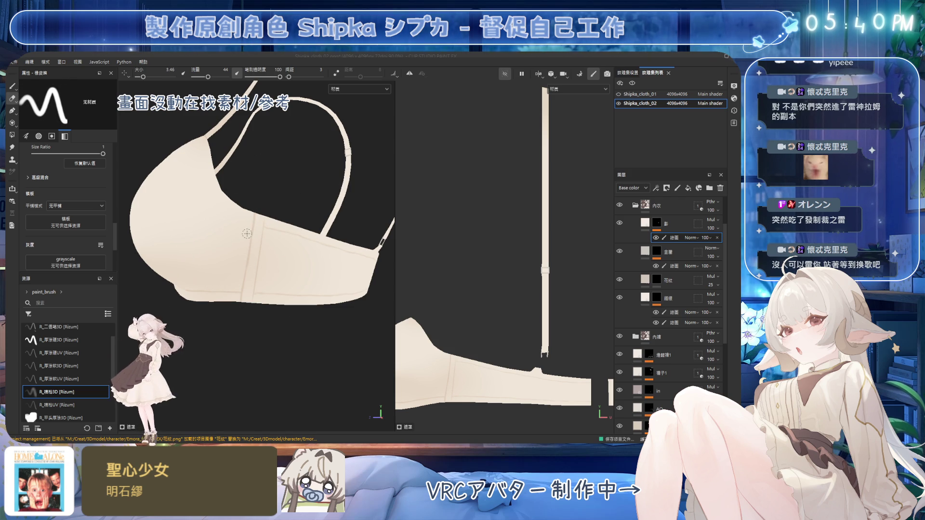
{"action": "mouse_move", "coordinate": [247, 233]}
{"action": "right_mouse_down", "text": "ctrl"}
{"action": "mouse_move", "coordinate": [251, 218]}
{"action": "mouse_move", "coordinate": [247, 229]}
{"action": "right_mouse_up", "text": "ctrl"}
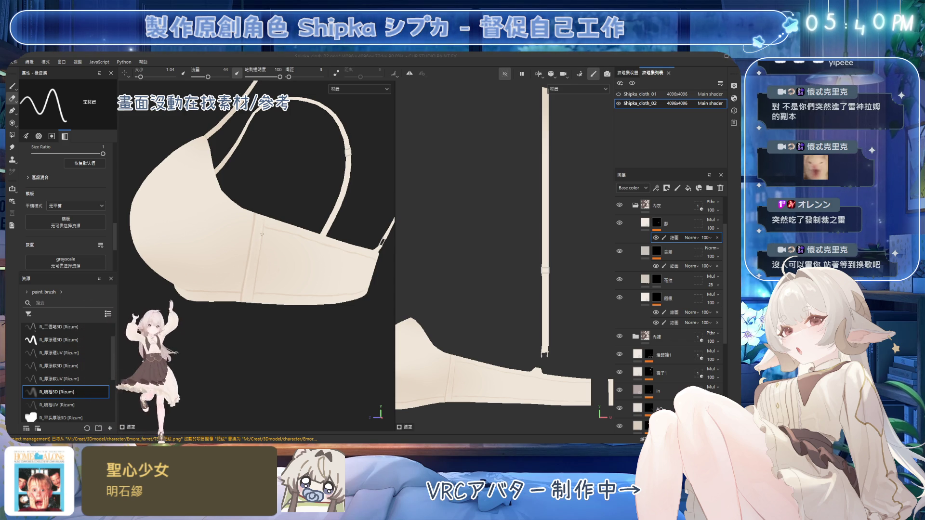
{"action": "mouse_move", "coordinate": [207, 256]}
{"action": "left_mouse_down", "text": "alt"}
{"action": "mouse_move", "coordinate": [306, 221]}
{"action": "mouse_move", "coordinate": [213, 224]}
{"action": "mouse_move", "coordinate": [181, 205]}
{"action": "left_mouse_up", "text": "alt"}
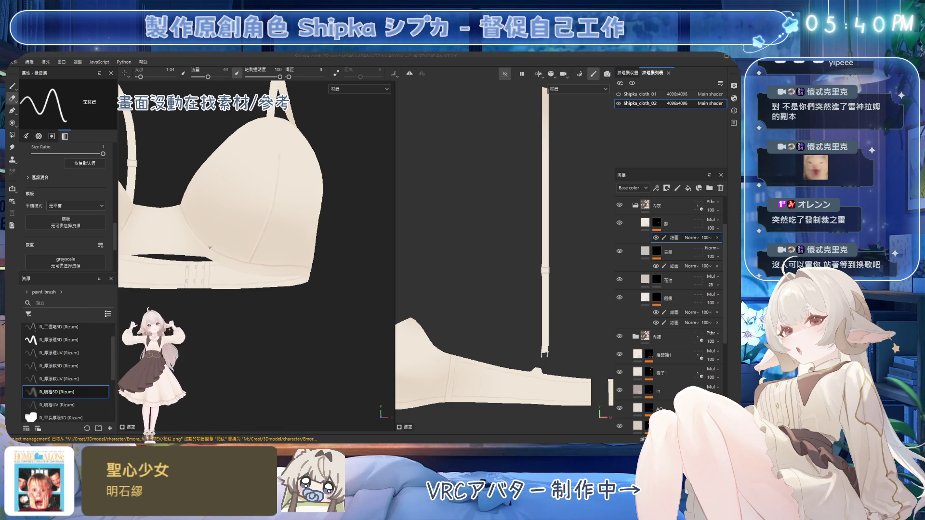
{"action": "left_click_drag", "start_coordinate": [259, 243], "coordinate": [238, 225], "text": "alt"}
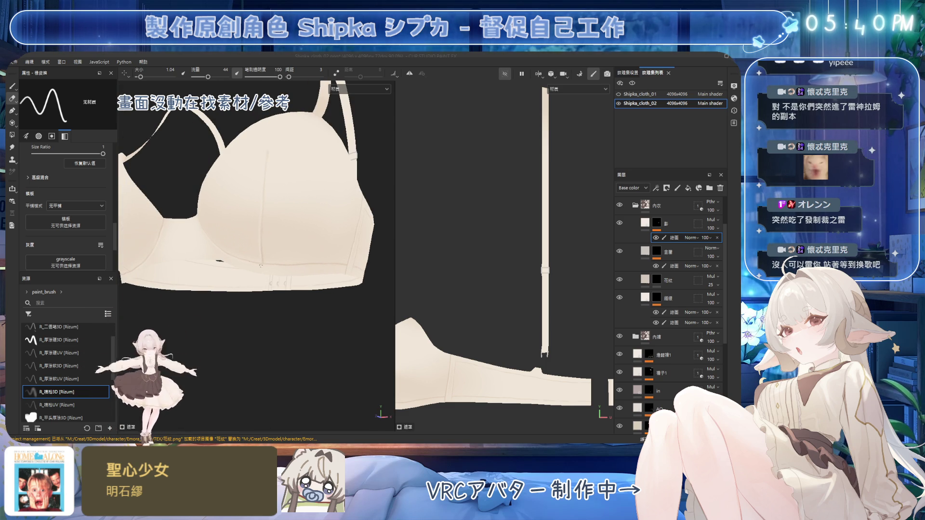
{"action": "left_click_drag", "start_coordinate": [270, 247], "coordinate": [251, 208], "text": "alt"}
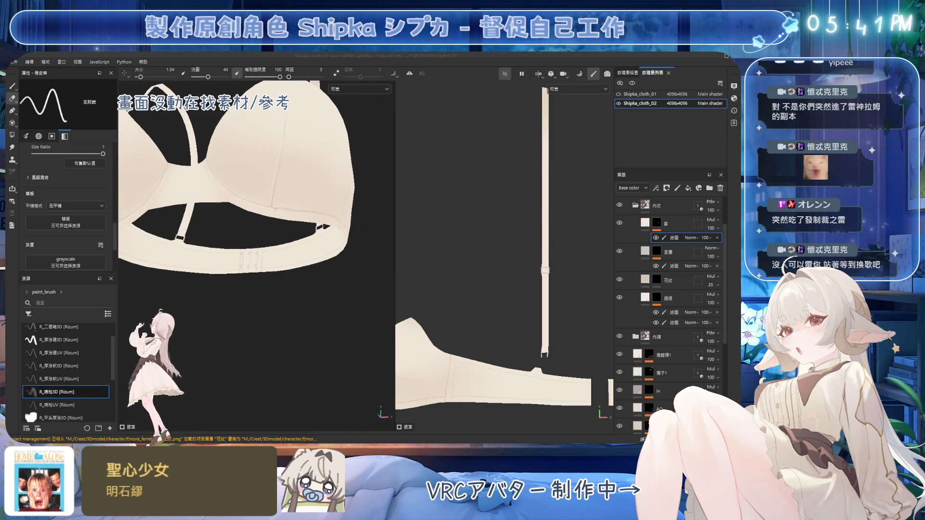
{"action": "left_click_drag", "start_coordinate": [306, 214], "coordinate": [296, 185], "text": "alt"}
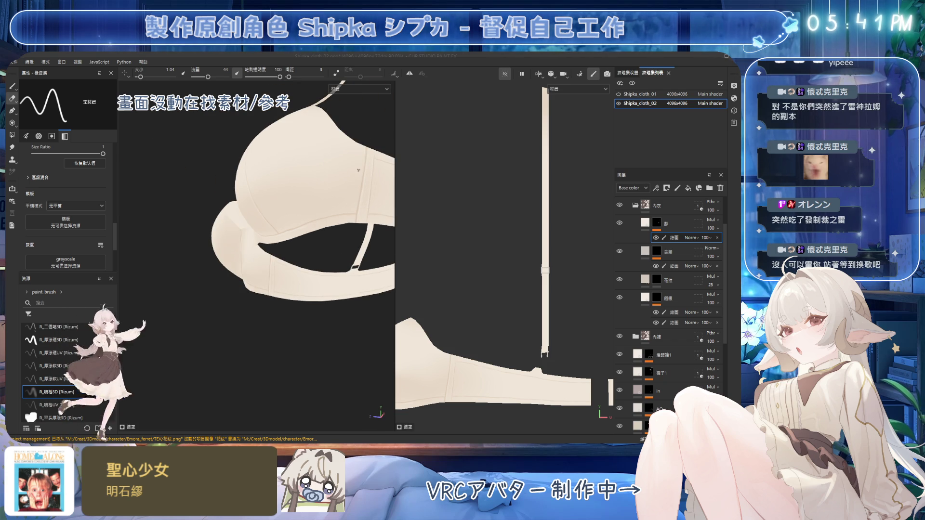
{"action": "scroll", "coordinate": [351, 199], "scroll_direction": "up", "scroll_amount": 2}
{"action": "left_click_drag", "start_coordinate": [351, 199], "coordinate": [237, 203], "text": "alt"}
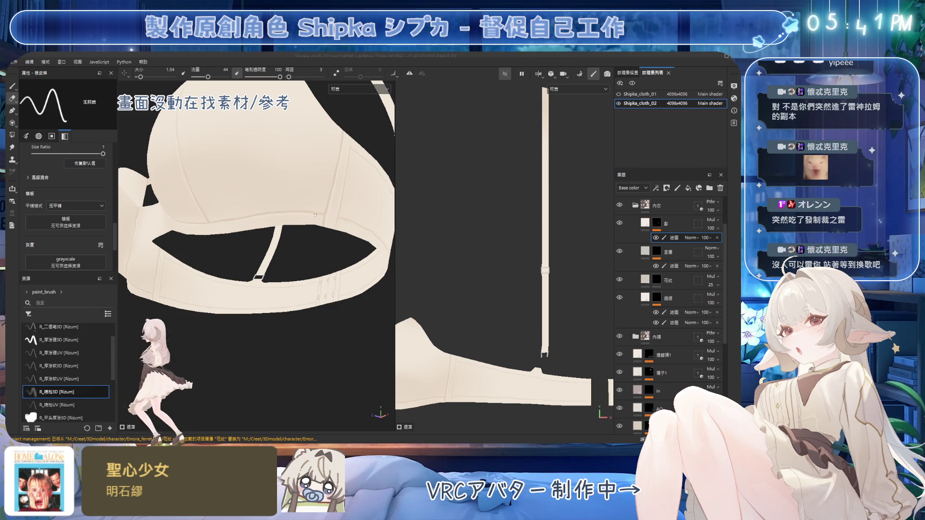
{"action": "left_click_drag", "start_coordinate": [329, 216], "coordinate": [306, 222], "text": "alt"}
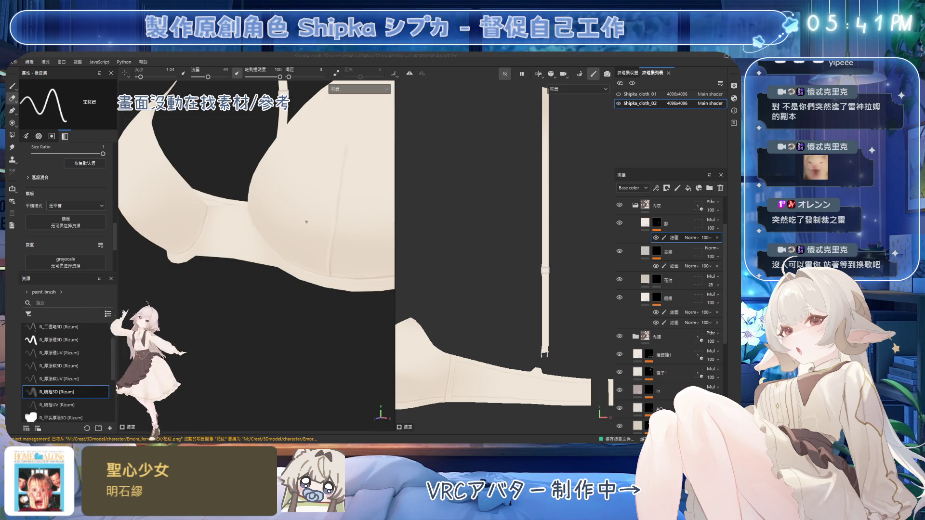
{"action": "right_click_drag", "start_coordinate": [306, 222], "coordinate": [310, 82], "text": "alt"}
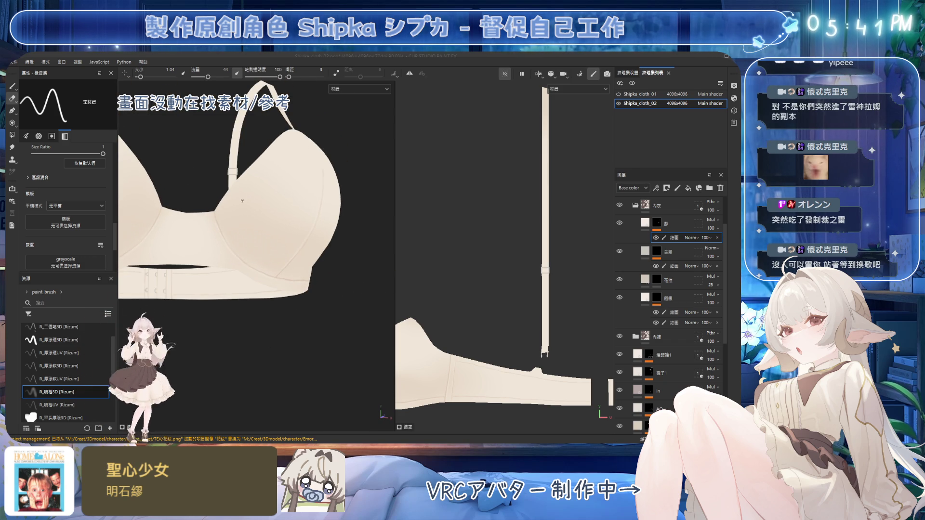
{"action": "left_click_drag", "start_coordinate": [272, 243], "coordinate": [310, 240], "text": "alt"}
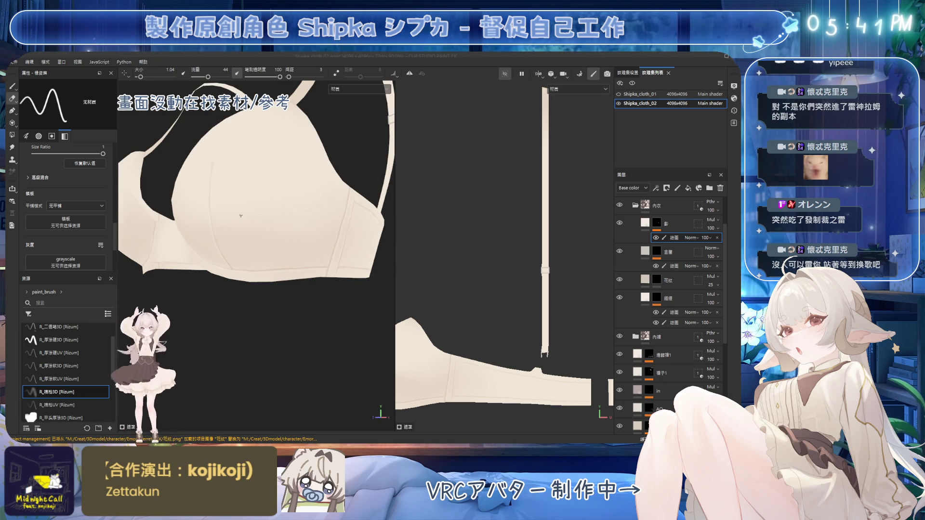
{"action": "scroll", "coordinate": [241, 215], "scroll_direction": "down", "scroll_amount": 5}
{"action": "mouse_move", "coordinate": [241, 215]}
{"action": "left_mouse_down", "text": "alt"}
{"action": "mouse_move", "coordinate": [343, 241]}
{"action": "mouse_move", "coordinate": [268, 207]}
{"action": "mouse_move", "coordinate": [262, 214]}
{"action": "left_mouse_up", "text": "alt"}
{"action": "key", "text": "1"}
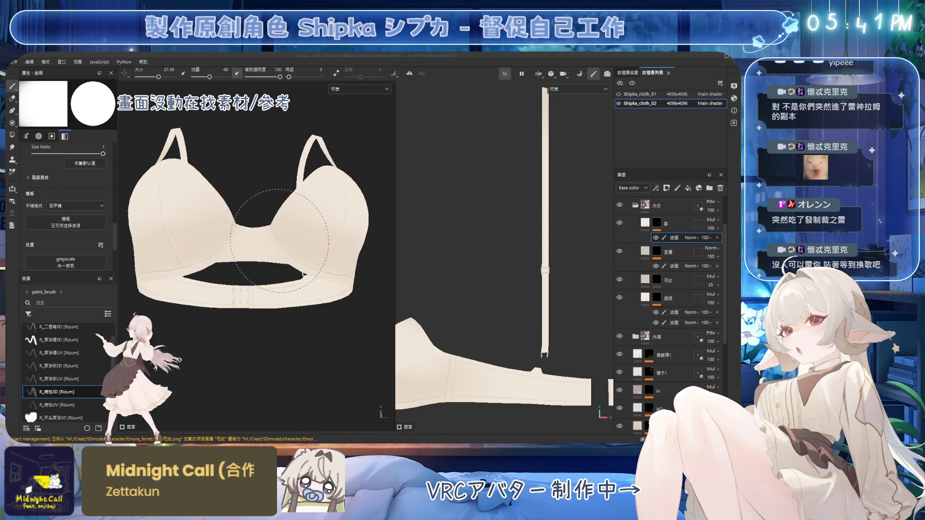
Step: Switch to the eraser and enlarge it to size 40.67 at flow 44
{"action": "left_click_drag", "start_coordinate": [310, 213], "coordinate": [306, 209], "text": "alt"}
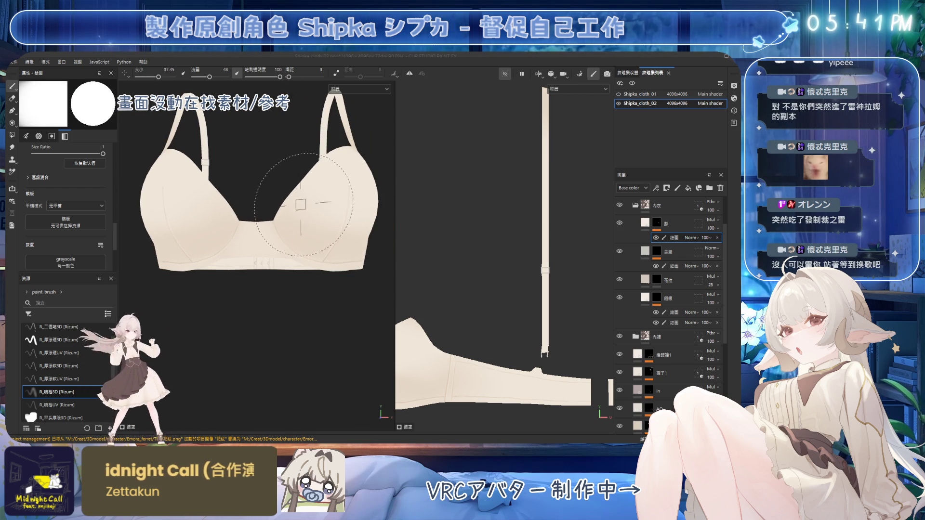
{"action": "key", "text": "2"}
{"action": "right_click_drag", "start_coordinate": [301, 206], "coordinate": [321, 208], "text": "ctrl"}
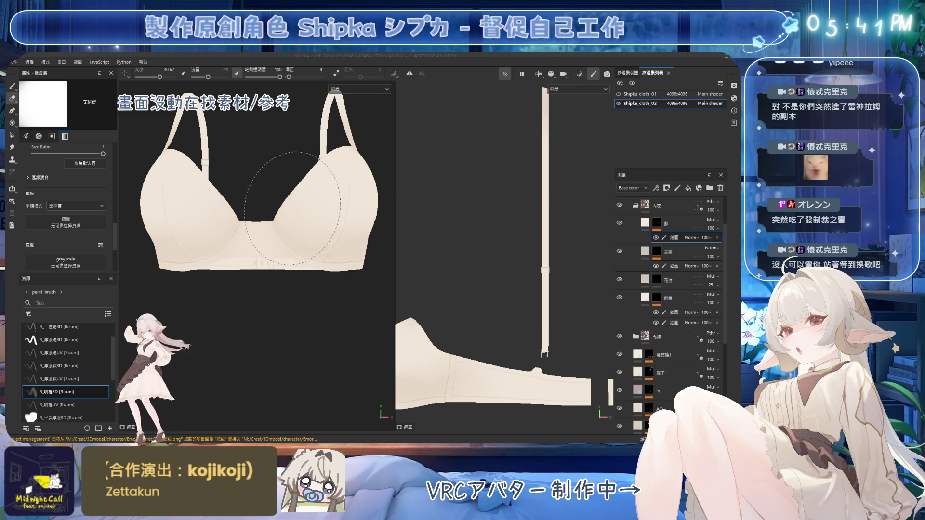
Step: Add a second 描圖 paint sublayer to the shading layer
{"action": "mouse_move", "coordinate": [264, 217]}
{"action": "left_mouse_down", "text": "alt"}
{"action": "mouse_move", "coordinate": [336, 207]}
{"action": "mouse_move", "coordinate": [299, 209]}
{"action": "mouse_move", "coordinate": [259, 168]}
{"action": "left_mouse_up", "text": "alt"}
{"action": "left_click_drag", "start_coordinate": [270, 209], "coordinate": [268, 217], "text": "alt"}
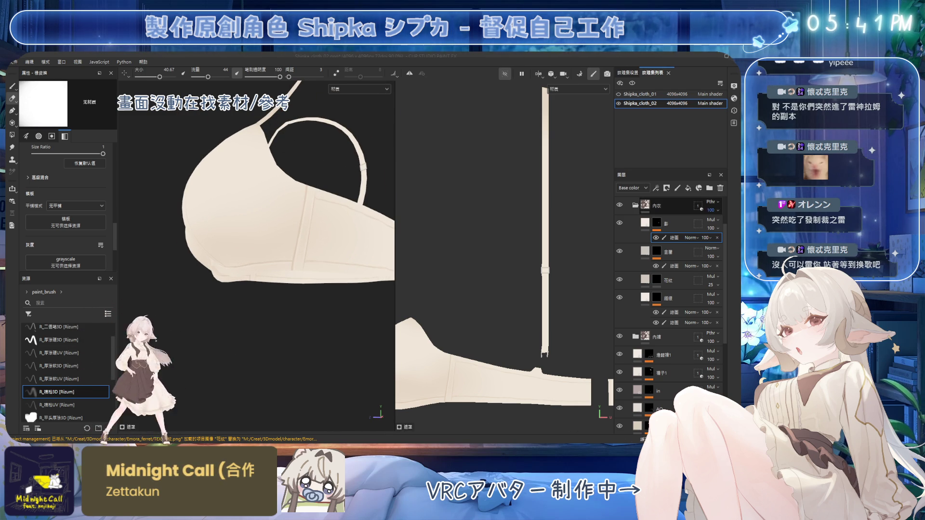
{"action": "left_click_drag", "start_coordinate": [286, 219], "coordinate": [268, 213], "text": "alt"}
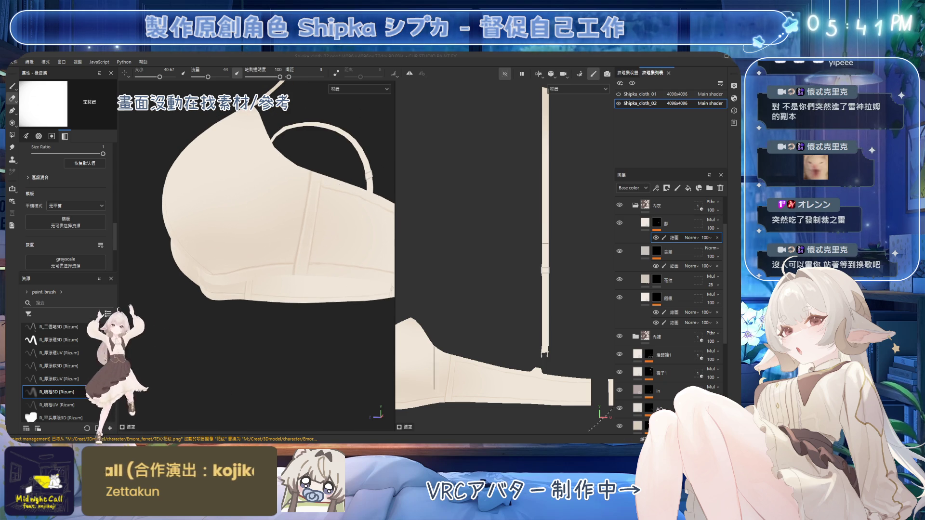
{"action": "left_click", "coordinate": [656, 188]}
{"action": "left_click", "coordinate": [673, 213]}
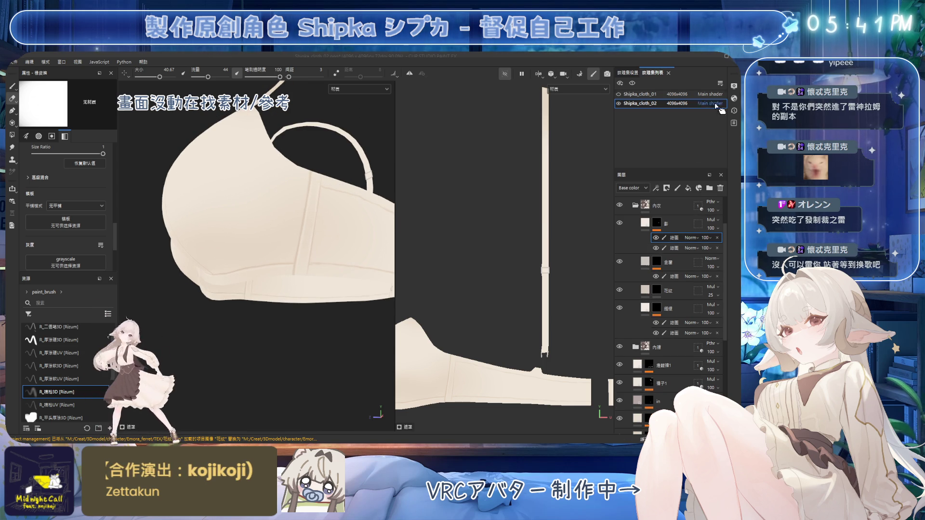
Step: Show the mesh wireframe and paint cup shading with a smaller brush
{"action": "left_click", "coordinate": [733, 86]}
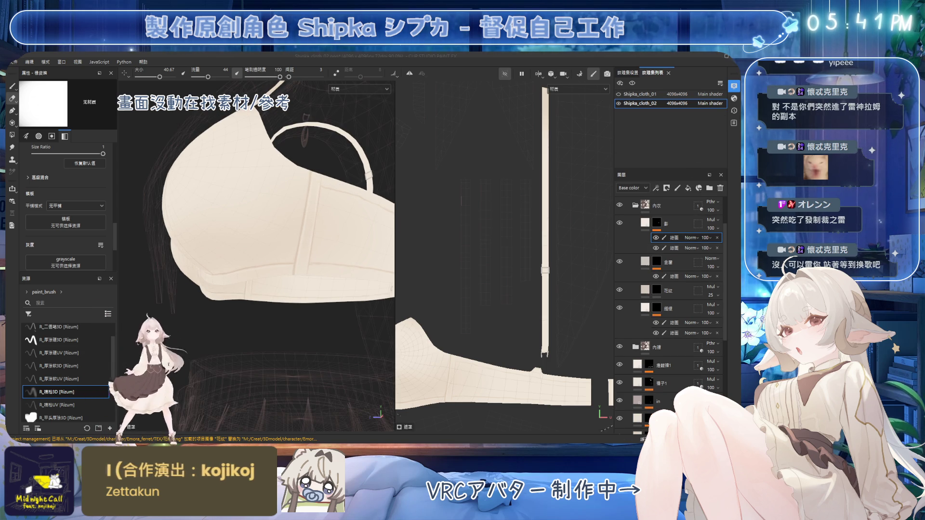
{"action": "scroll", "coordinate": [293, 202], "scroll_direction": "up", "scroll_amount": 3}
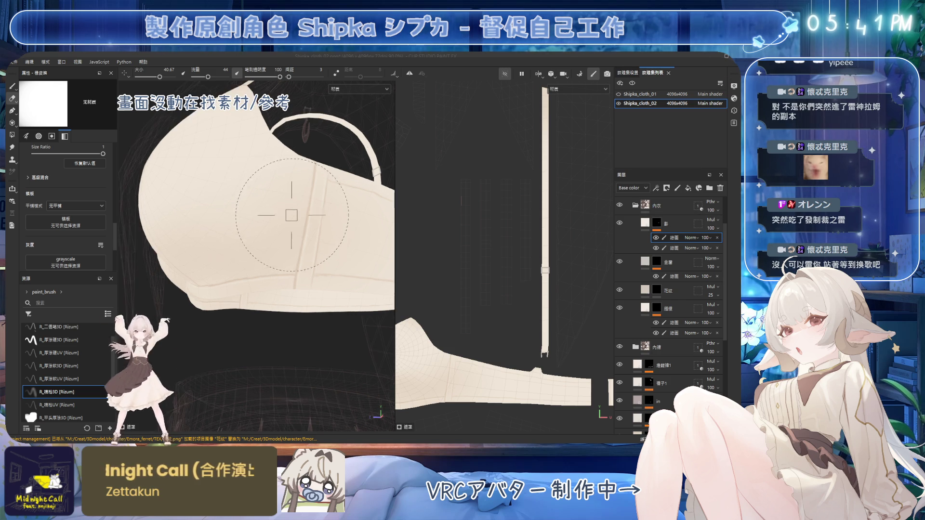
{"action": "key", "text": "b"}
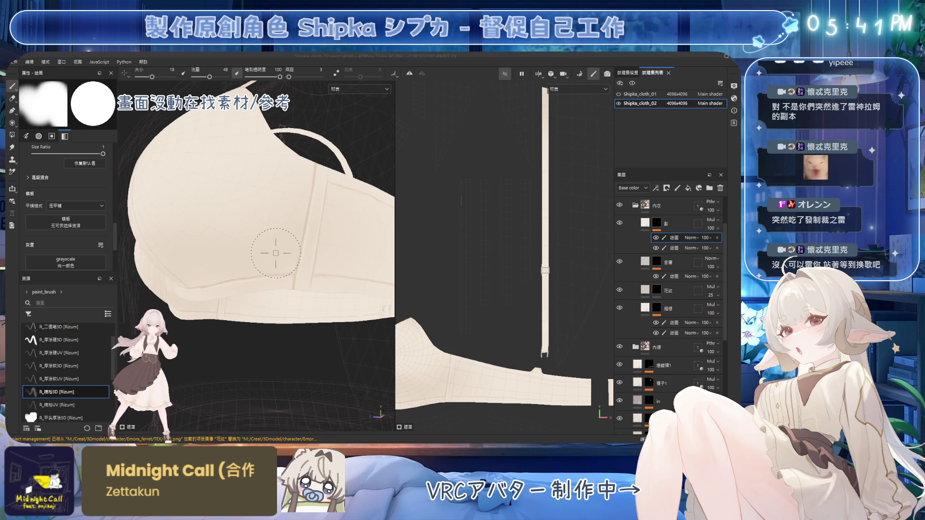
{"action": "key", "text": "bracketleft"}
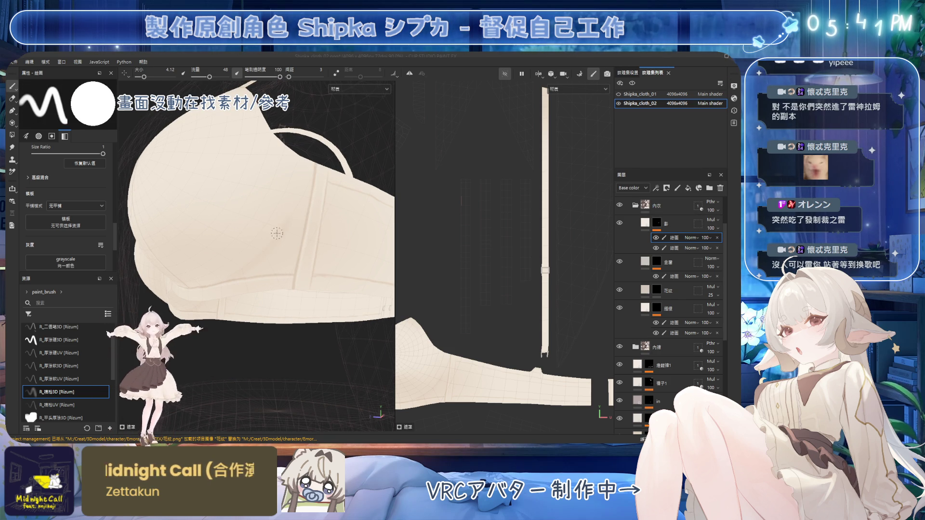
Step: Alternate erasing and painting the cup shading at size 1.08, then zoom out to the whole bra
{"action": "key", "text": "e"}
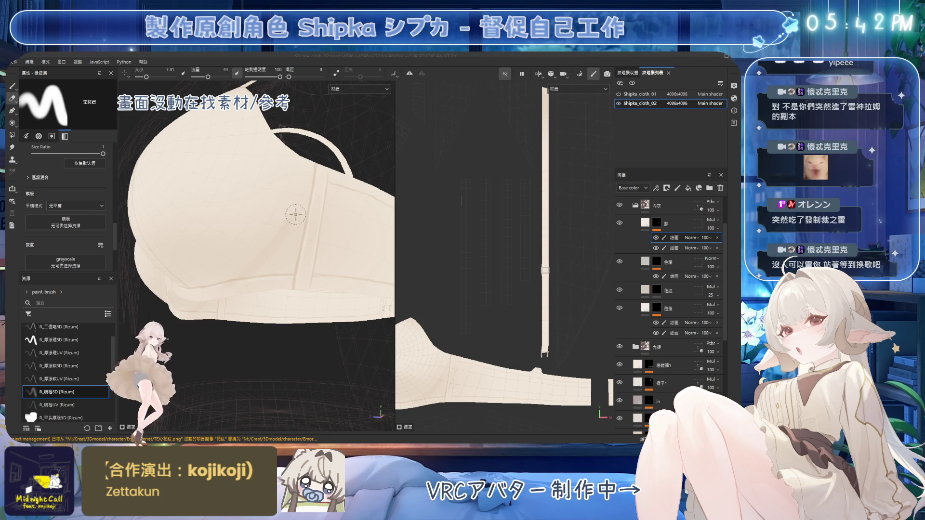
{"action": "key", "text": "bracketleft"}
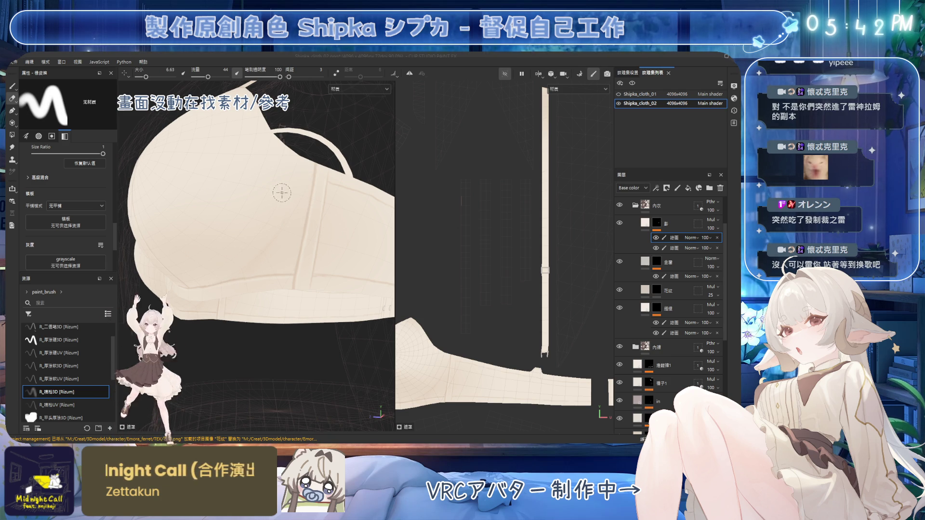
{"action": "key", "text": "b"}
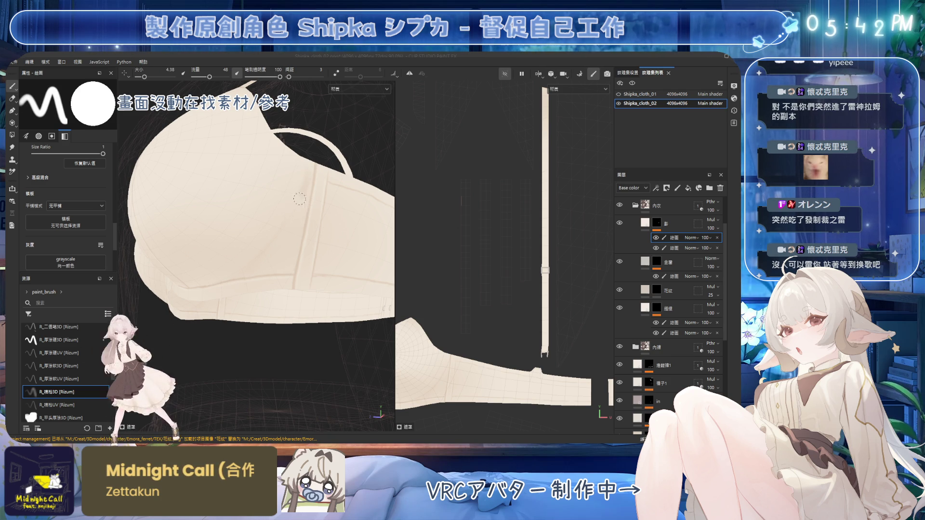
{"action": "key", "text": "e"}
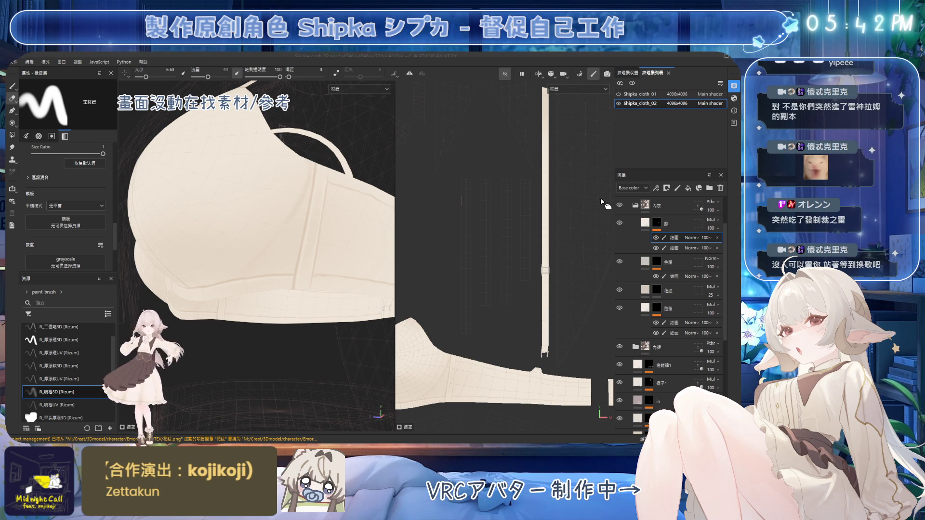
{"action": "scroll", "coordinate": [408, 207], "scroll_direction": "down", "scroll_amount": 2}
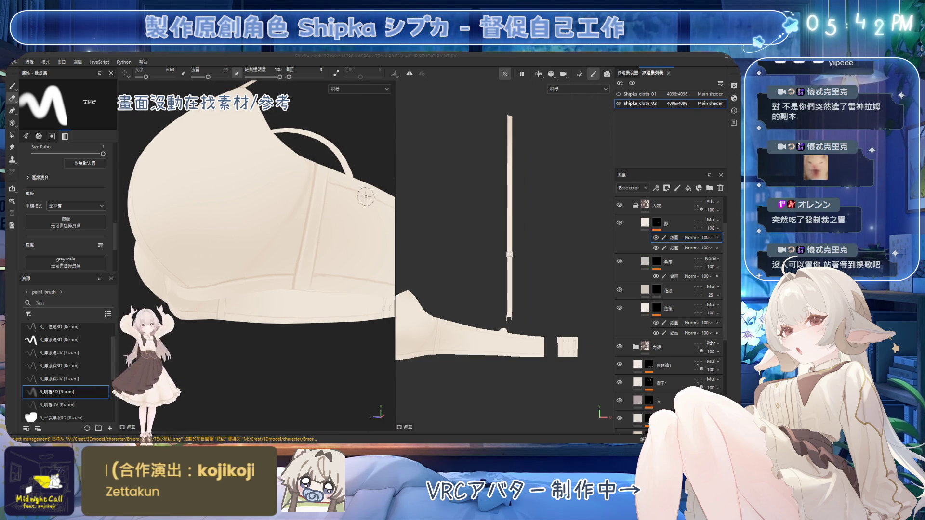
{"action": "scroll", "coordinate": [299, 246], "scroll_direction": "down", "scroll_amount": 2}
{"action": "mouse_move", "coordinate": [302, 262]}
{"action": "left_mouse_down", "text": "alt"}
{"action": "mouse_move", "coordinate": [303, 248]}
{"action": "mouse_move", "coordinate": [289, 243]}
{"action": "left_mouse_up", "text": "alt"}
Step: Enlarge the paint brush to 3.06 and select the second 繪圖 paint layer in 描線
{"action": "key", "text": "1"}
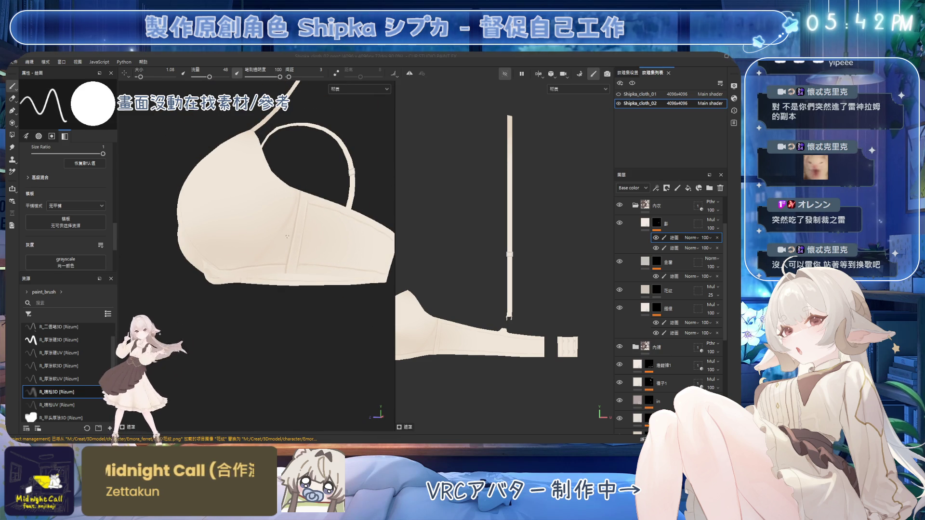
{"action": "right_click_drag", "start_coordinate": [274, 242], "coordinate": [284, 236], "text": "ctrl"}
{"action": "scroll", "coordinate": [264, 230], "scroll_direction": "up", "scroll_amount": 2}
{"action": "mouse_move", "coordinate": [264, 230]}
{"action": "left_mouse_down", "text": "alt"}
{"action": "mouse_move", "coordinate": [219, 220]}
{"action": "mouse_move", "coordinate": [312, 221]}
{"action": "mouse_move", "coordinate": [279, 224]}
{"action": "mouse_move", "coordinate": [271, 234]}
{"action": "left_mouse_up", "text": "alt"}
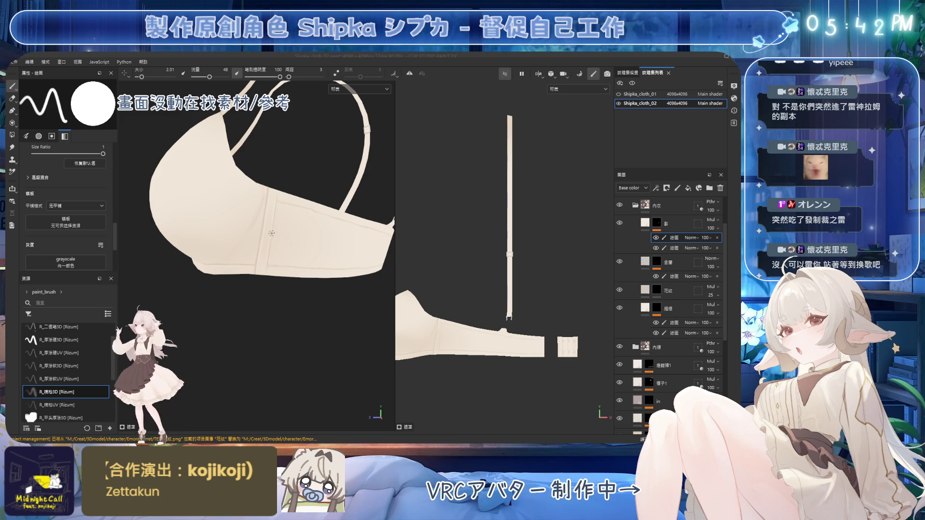
{"action": "right_click_drag", "start_coordinate": [270, 235], "coordinate": [301, 231], "text": "ctrl"}
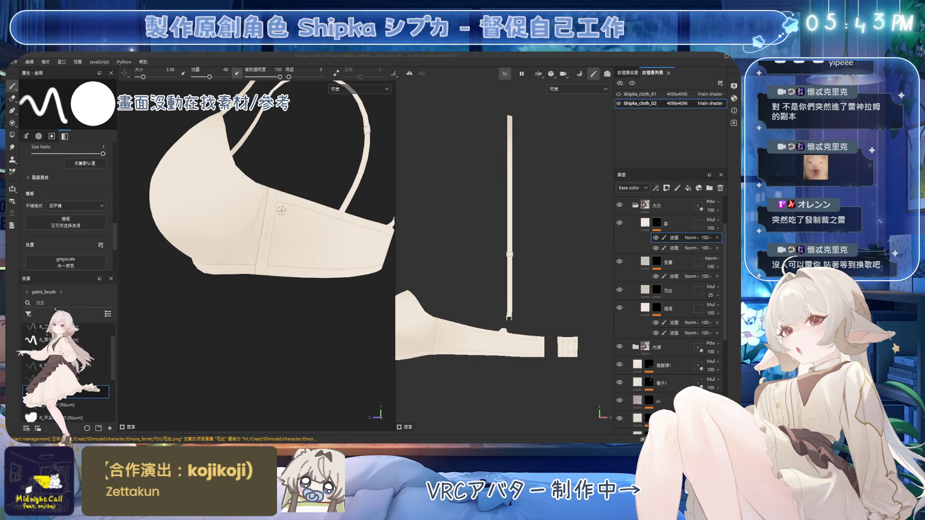
{"action": "left_click", "coordinate": [672, 333]}
{"action": "scroll", "coordinate": [346, 218], "scroll_direction": "up", "scroll_amount": 2}
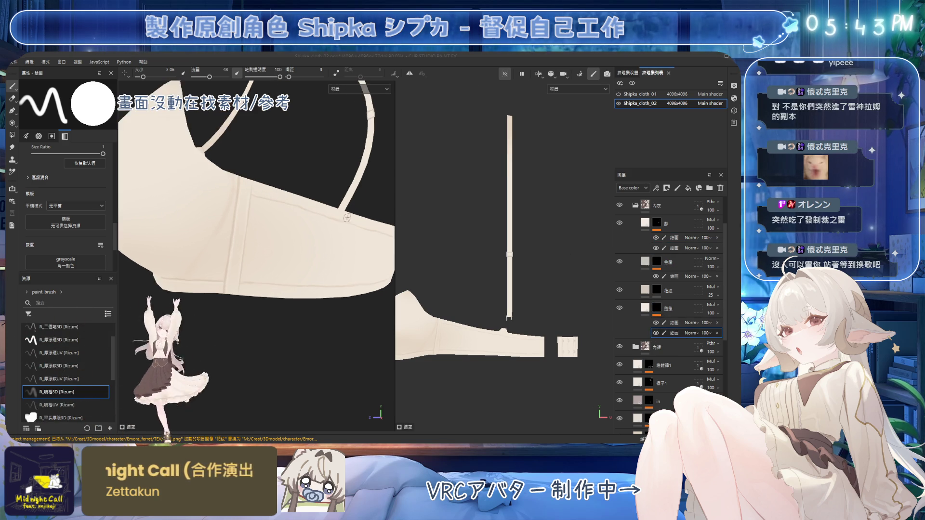
Step: Load the R_厚塗3D brush, paint a vertical band crease, then undo the lightened stroke
{"action": "scroll", "coordinate": [346, 218], "scroll_direction": "up", "scroll_amount": 2}
{"action": "left_click", "coordinate": [73, 340]}
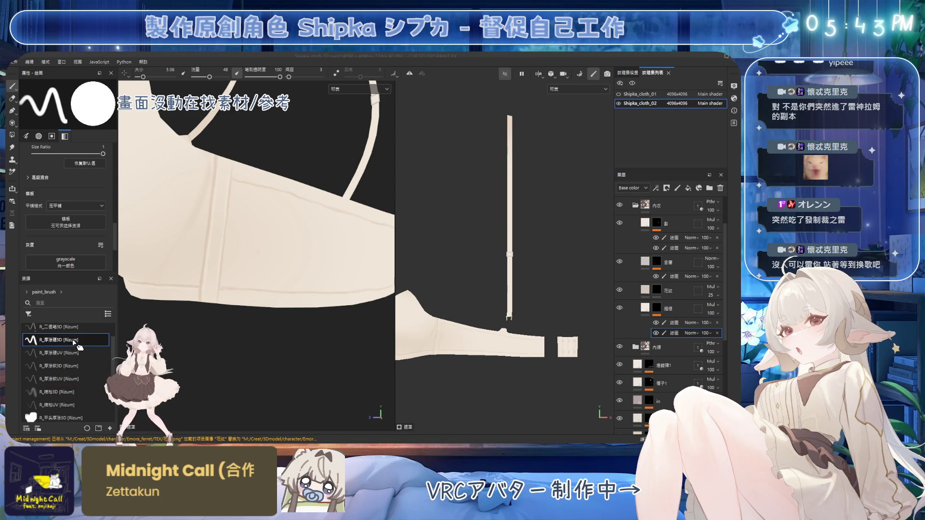
{"action": "key", "text": "e"}
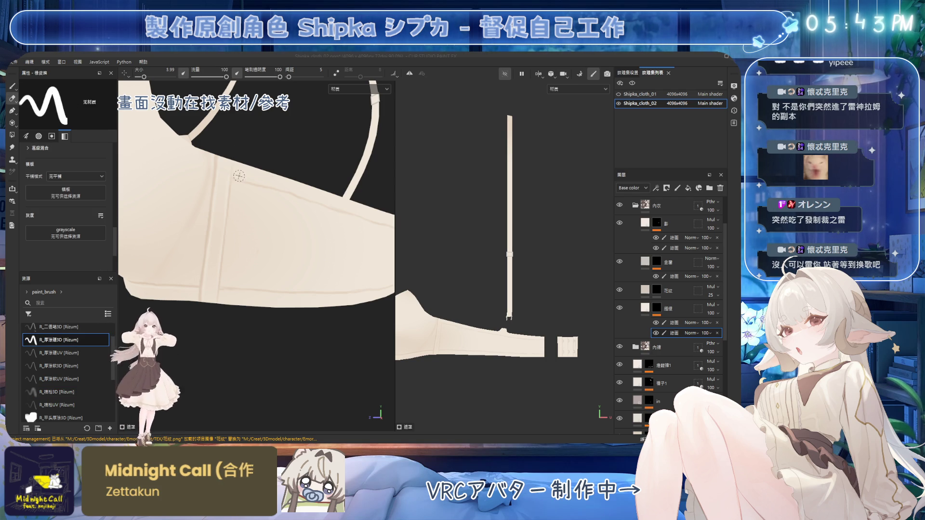
{"action": "key", "text": "1"}
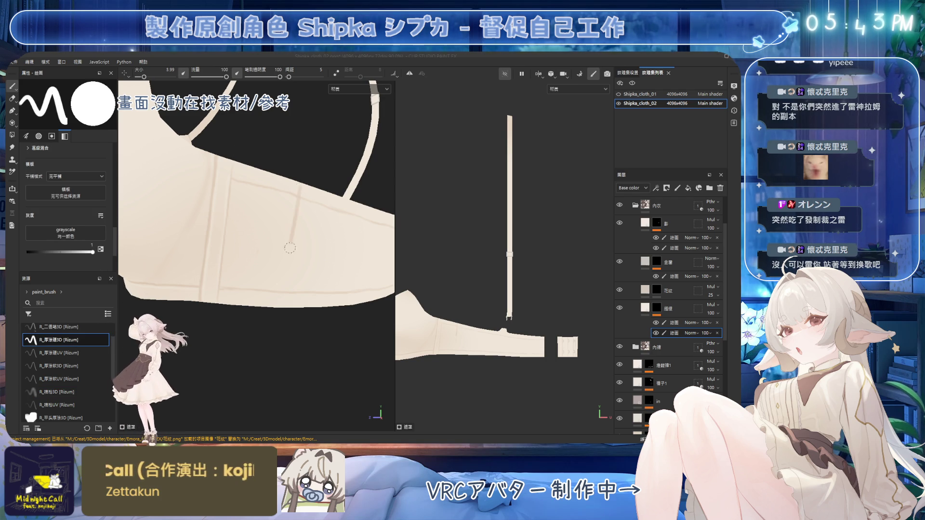
{"action": "mouse_move", "coordinate": [295, 219]}
{"action": "left_mouse_down", "text": "alt"}
{"action": "mouse_move", "coordinate": [299, 195]}
{"action": "mouse_move", "coordinate": [292, 262]}
{"action": "left_mouse_up", "text": "alt"}
{"action": "key", "text": "bracketleft"}
{"action": "key", "text": "ctrl+z"}
Step: Touch up the band seam creases with brush and eraser, orbiting to check the strap joint
{"action": "key", "text": "2"}
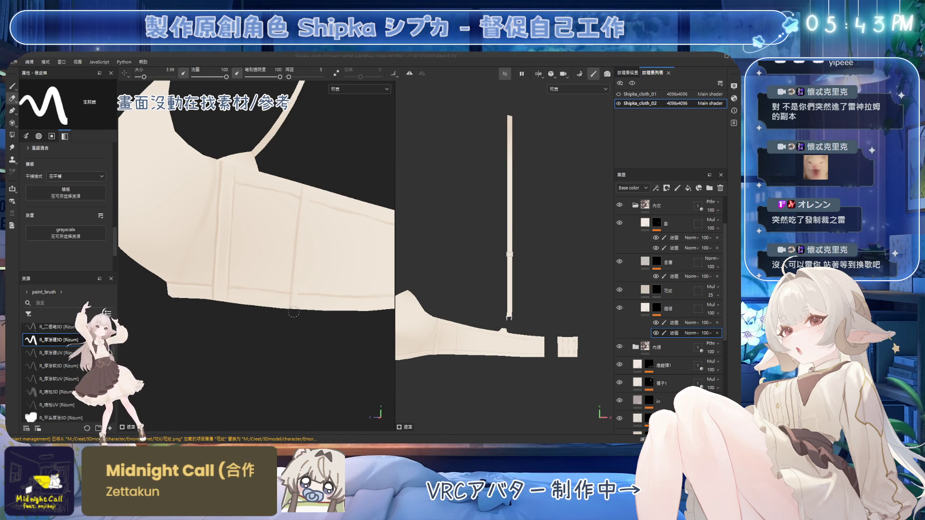
{"action": "key", "text": "1"}
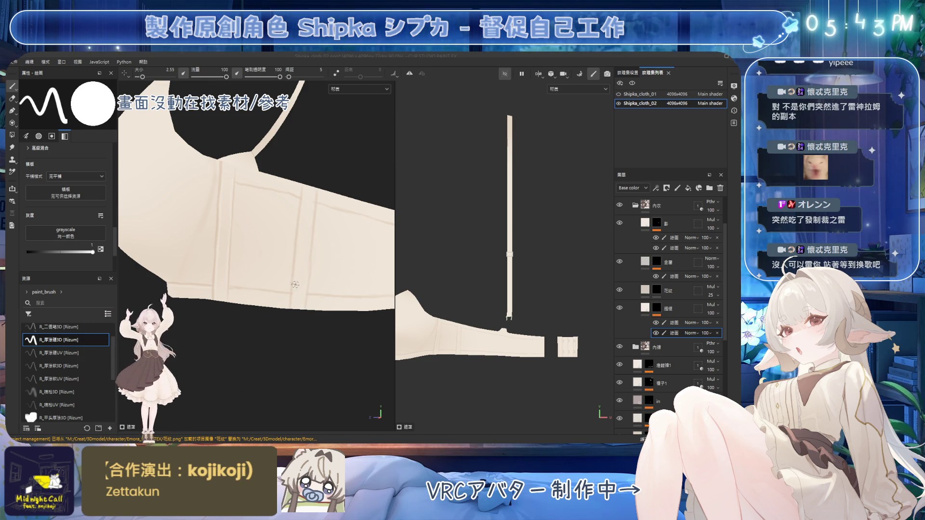
{"action": "key", "text": "2"}
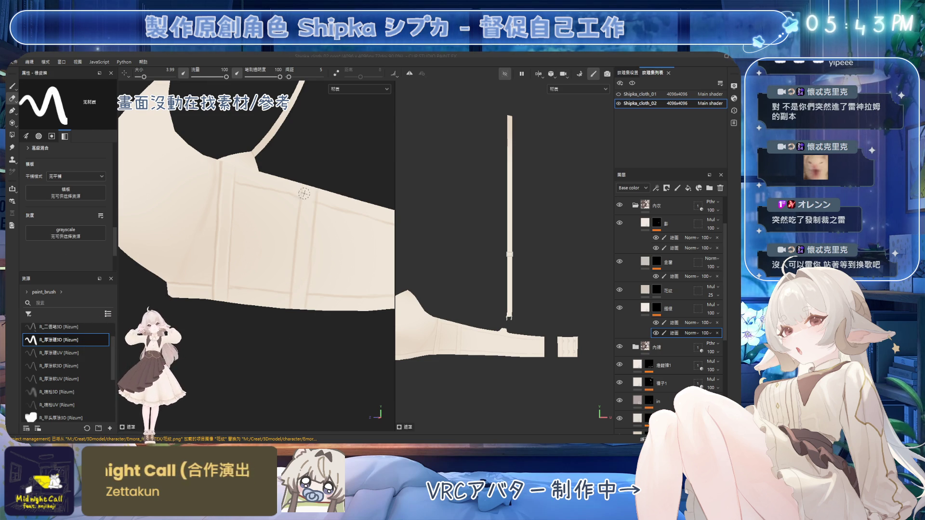
{"action": "mouse_move", "coordinate": [298, 226]}
{"action": "left_mouse_down", "text": "alt"}
{"action": "mouse_move", "coordinate": [298, 239]}
{"action": "mouse_move", "coordinate": [301, 212]}
{"action": "left_mouse_up", "text": "alt"}
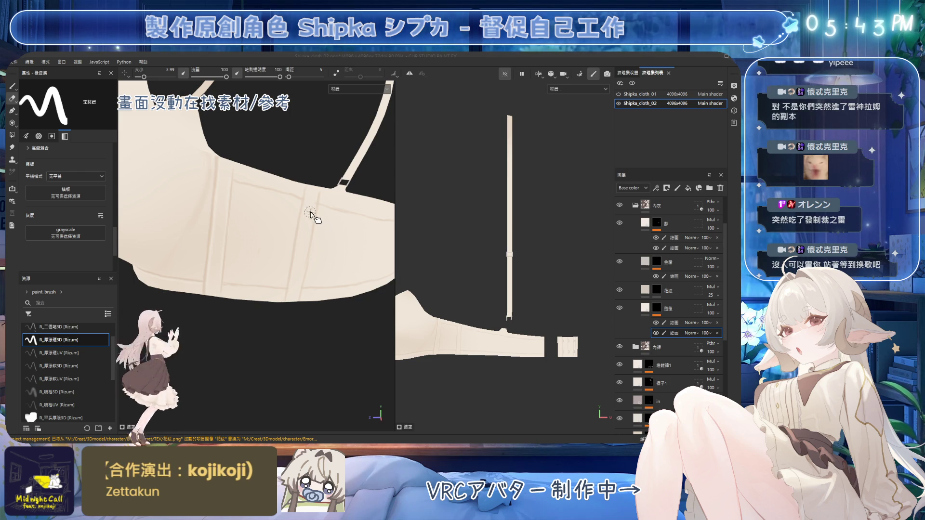
{"action": "middle_click_drag", "start_coordinate": [355, 211], "coordinate": [351, 215]}
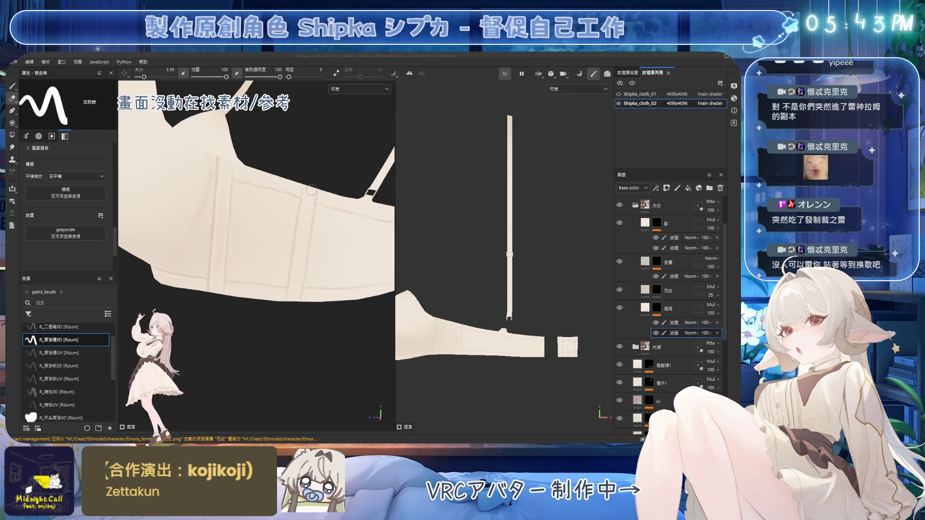
{"action": "mouse_move", "coordinate": [285, 187]}
{"action": "left_mouse_down", "text": "alt"}
{"action": "mouse_move", "coordinate": [278, 165]}
{"action": "mouse_move", "coordinate": [317, 105]}
{"action": "left_mouse_up", "text": "alt"}
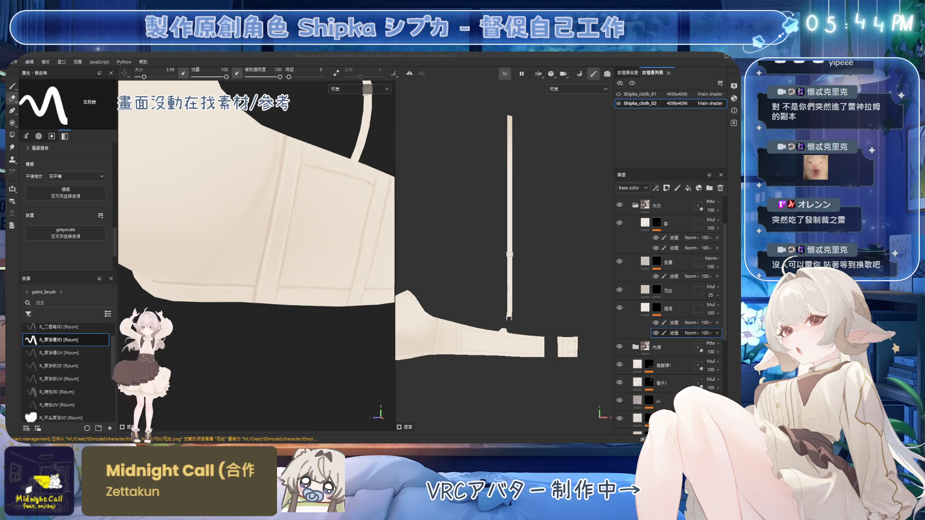
{"action": "left_click_drag", "start_coordinate": [279, 230], "coordinate": [282, 255], "text": "alt"}
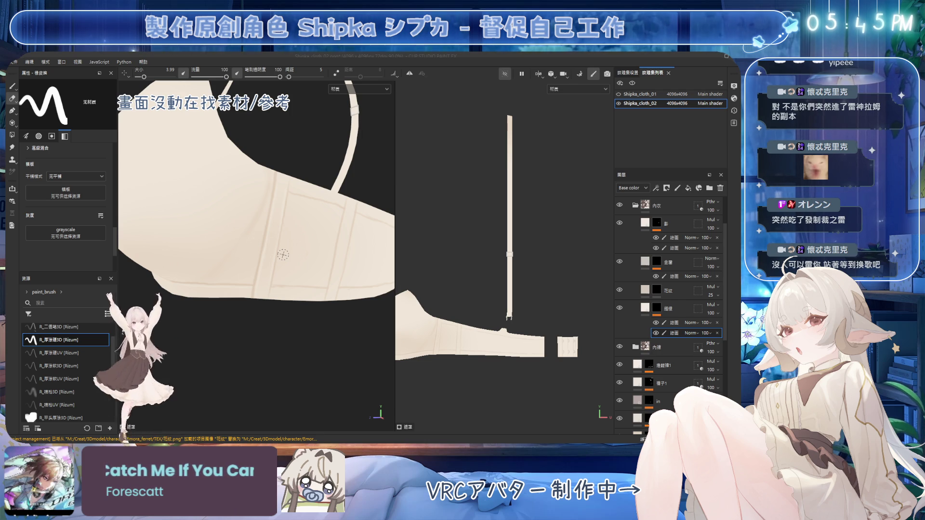
{"action": "mouse_move", "coordinate": [316, 212]}
{"action": "left_mouse_down", "text": "alt"}
{"action": "mouse_move", "coordinate": [269, 227]}
{"action": "mouse_move", "coordinate": [289, 246]}
{"action": "mouse_move", "coordinate": [305, 240]}
{"action": "mouse_move", "coordinate": [241, 238]}
{"action": "mouse_move", "coordinate": [319, 232]}
{"action": "left_mouse_up", "text": "alt"}
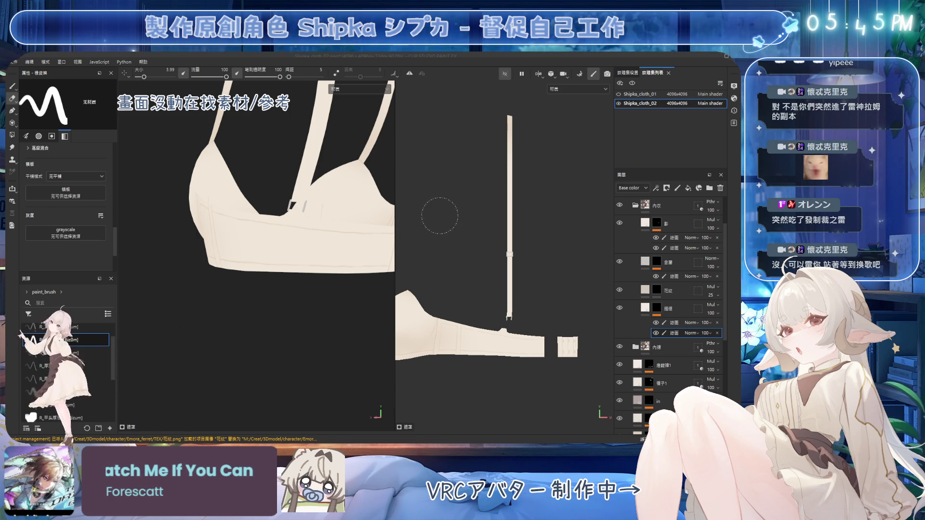
{"action": "scroll", "coordinate": [335, 238], "scroll_direction": "up", "scroll_amount": 5}
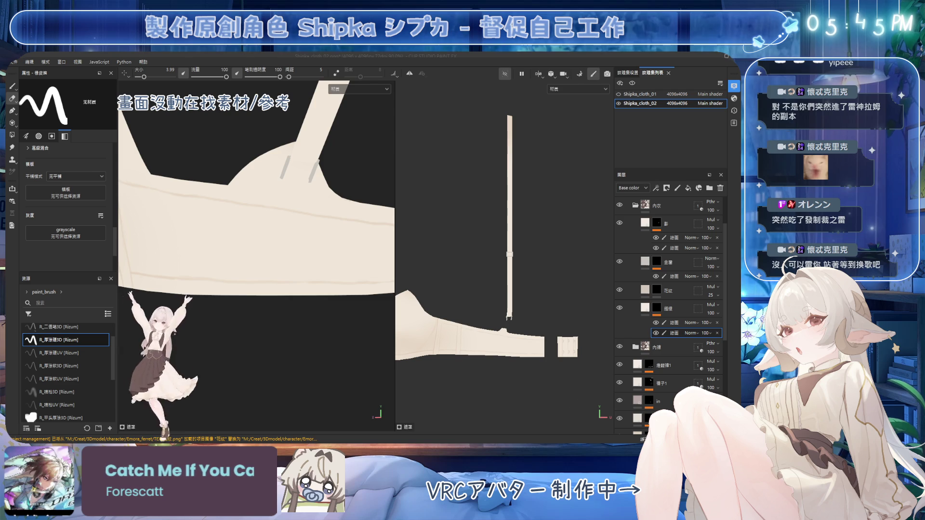
{"action": "key", "text": "w"}
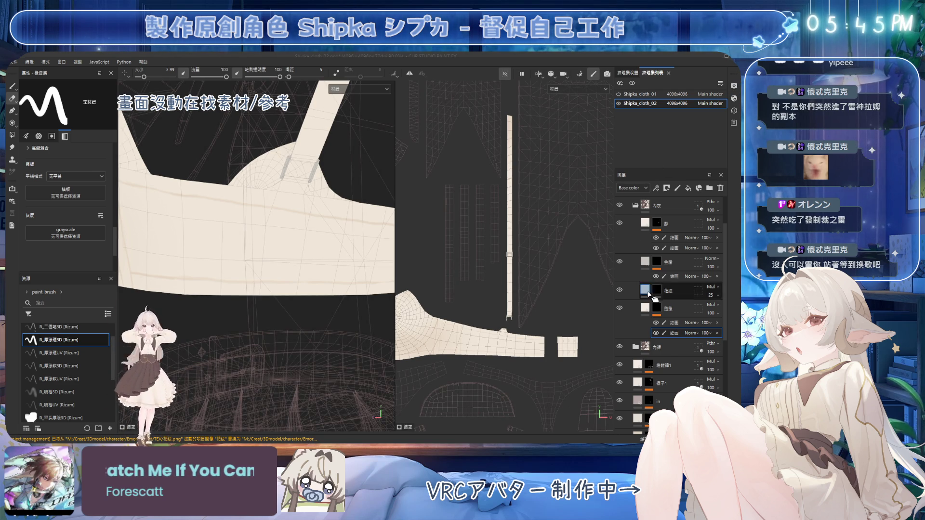
Step: Switch to the paint brush and orbit over the centre front and lower front of the bra
{"action": "mouse_move", "coordinate": [338, 270]}
{"action": "left_mouse_down", "text": "alt"}
{"action": "mouse_move", "coordinate": [312, 178]}
{"action": "mouse_move", "coordinate": [342, 225]}
{"action": "left_mouse_up", "text": "alt"}
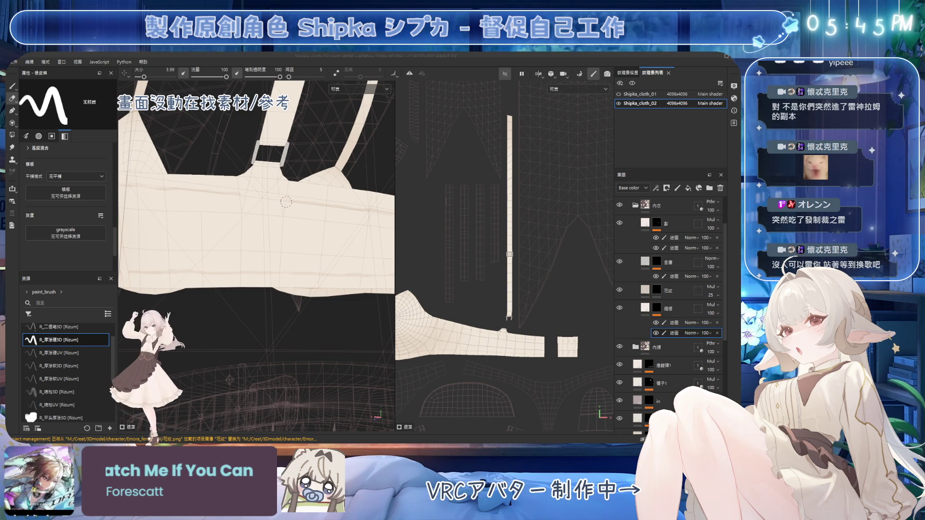
{"action": "key", "text": "b"}
{"action": "scroll", "coordinate": [258, 179], "scroll_direction": "up", "scroll_amount": 1}
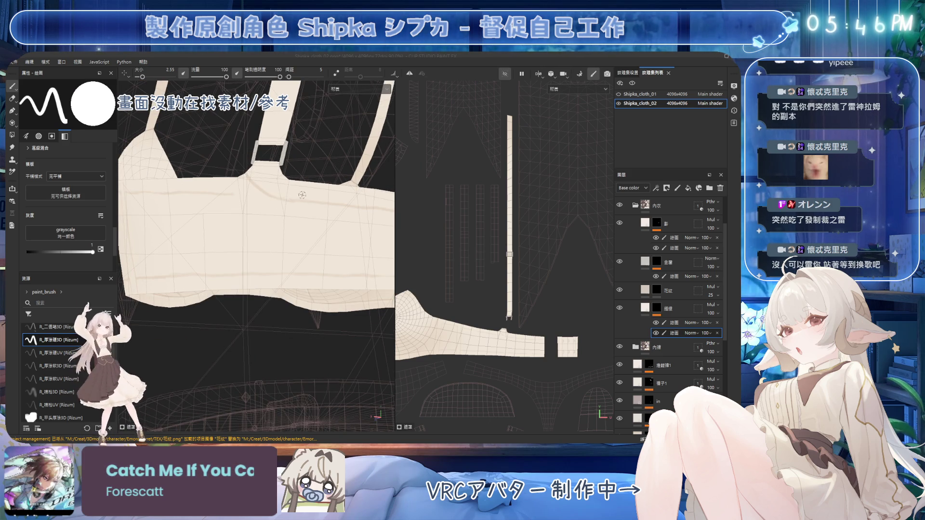
{"action": "left_click_drag", "start_coordinate": [250, 175], "coordinate": [251, 175], "text": "alt"}
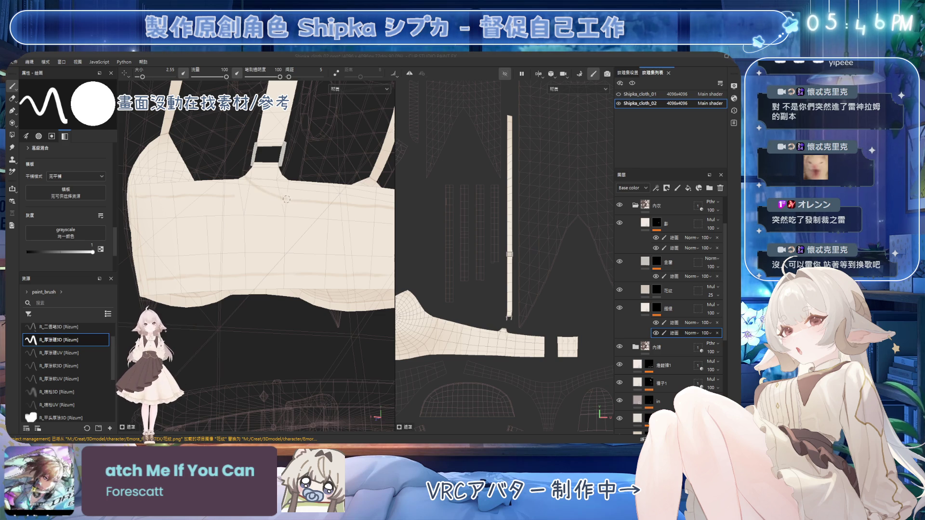
{"action": "left_click_drag", "start_coordinate": [284, 198], "coordinate": [272, 172], "text": "alt"}
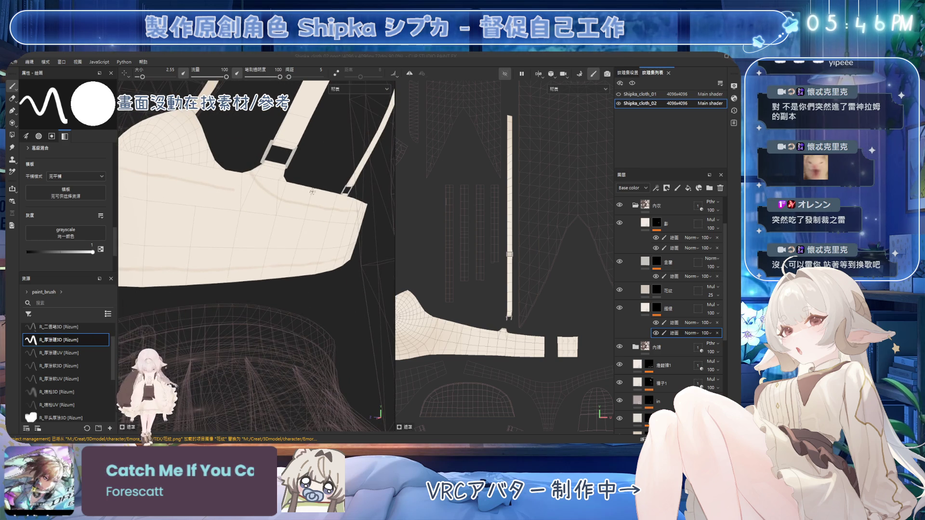
{"action": "left_click_drag", "start_coordinate": [194, 167], "coordinate": [231, 187], "text": "alt"}
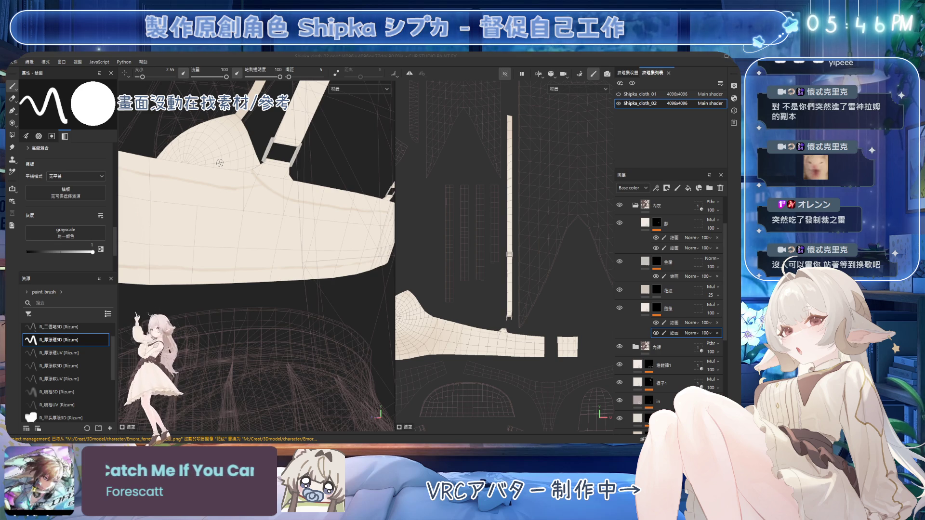
{"action": "mouse_move", "coordinate": [217, 160]}
{"action": "left_mouse_down", "text": "alt"}
{"action": "mouse_move", "coordinate": [267, 198]}
{"action": "mouse_move", "coordinate": [312, 199]}
{"action": "left_mouse_up", "text": "alt"}
Step: Switch to the eraser, enlarge it to 6.79, and orbit around the cups and straps
{"action": "key", "text": "2"}
{"action": "right_click_drag", "start_coordinate": [312, 199], "coordinate": [343, 199], "text": "ctrl"}
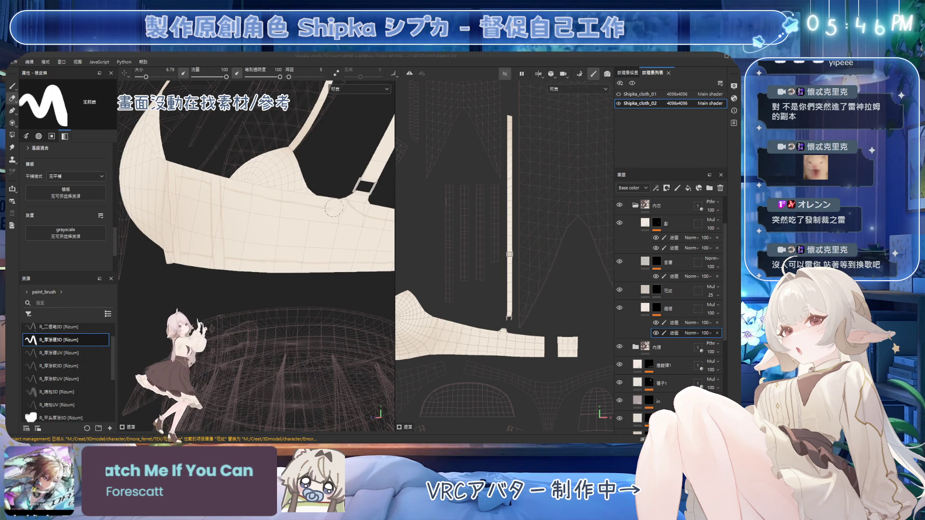
{"action": "left_click_drag", "start_coordinate": [224, 188], "coordinate": [213, 166], "text": "alt"}
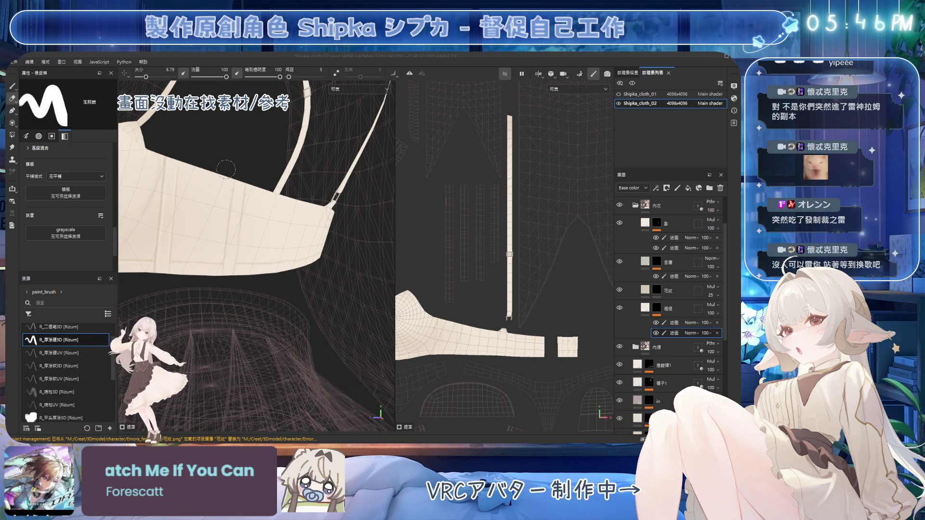
{"action": "mouse_move", "coordinate": [223, 232]}
{"action": "left_mouse_down", "text": "alt"}
{"action": "mouse_move", "coordinate": [221, 188]}
{"action": "mouse_move", "coordinate": [274, 181]}
{"action": "mouse_move", "coordinate": [289, 144]}
{"action": "mouse_move", "coordinate": [299, 154]}
{"action": "left_mouse_up", "text": "alt"}
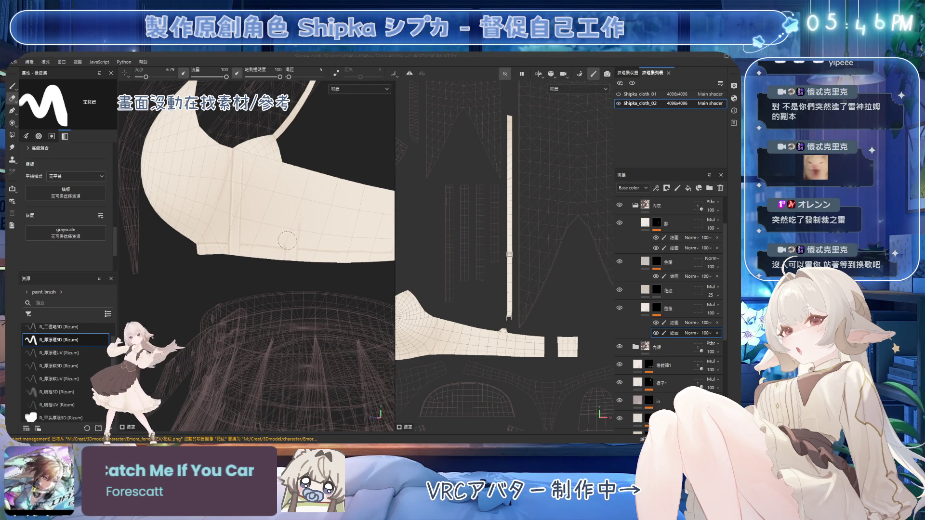
{"action": "left_click_drag", "start_coordinate": [303, 228], "coordinate": [282, 225], "text": "alt"}
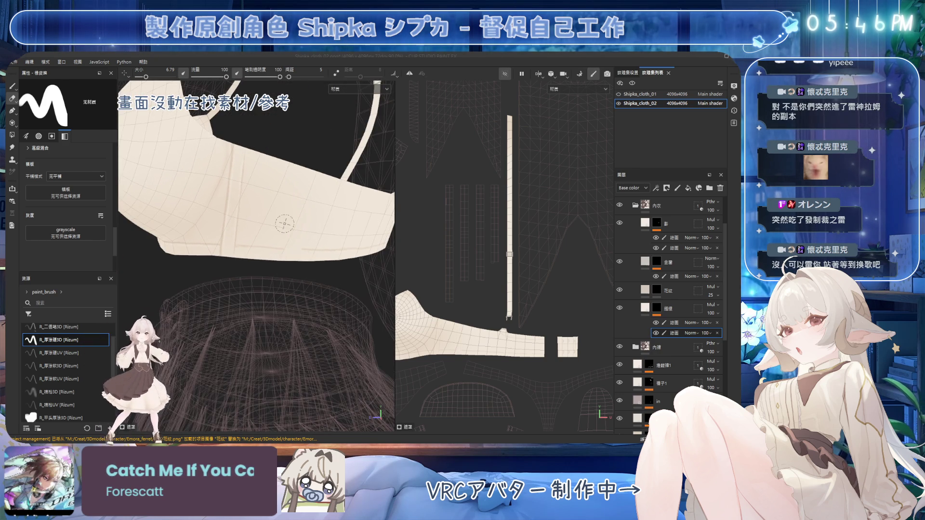
Step: Switch to the paint brush and shrink it to size 1.43 at flow 100
{"action": "key", "text": "1"}
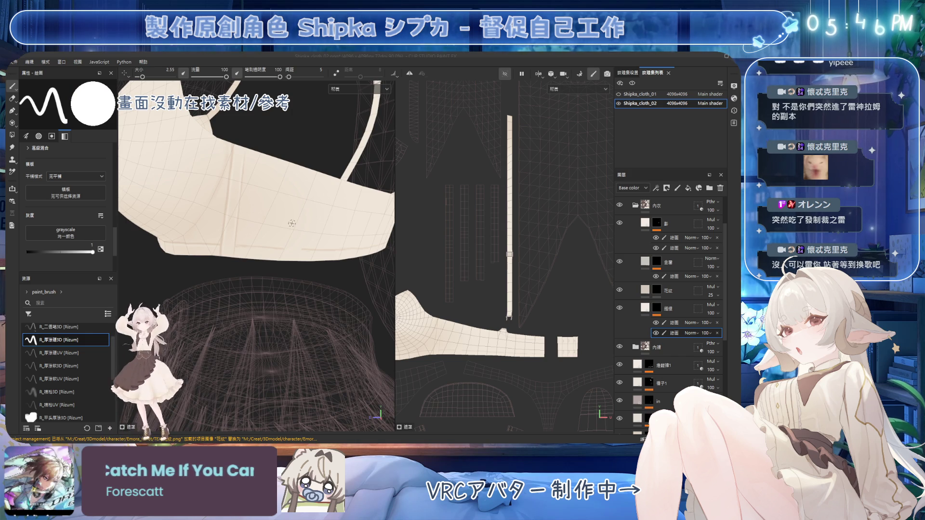
{"action": "left_click_drag", "start_coordinate": [292, 223], "coordinate": [275, 249], "text": "alt"}
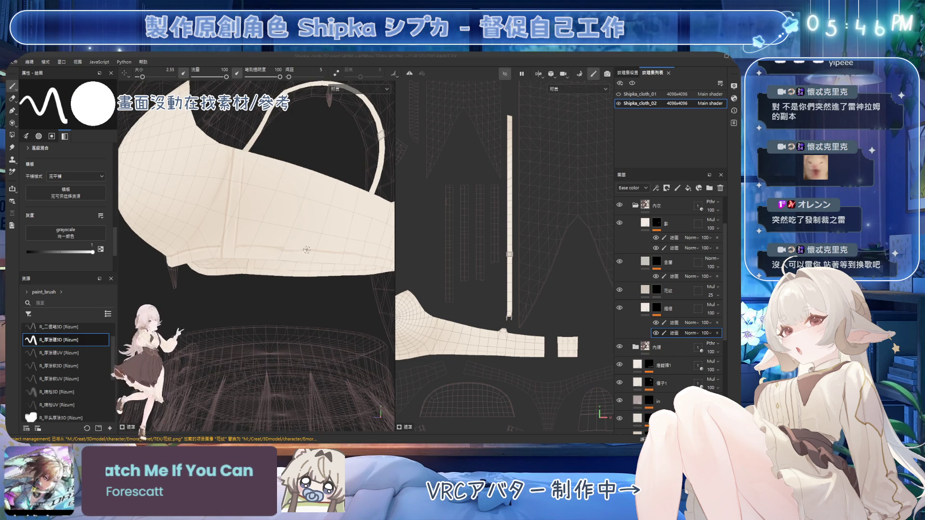
{"action": "left_click_drag", "start_coordinate": [296, 224], "coordinate": [280, 187], "text": "alt"}
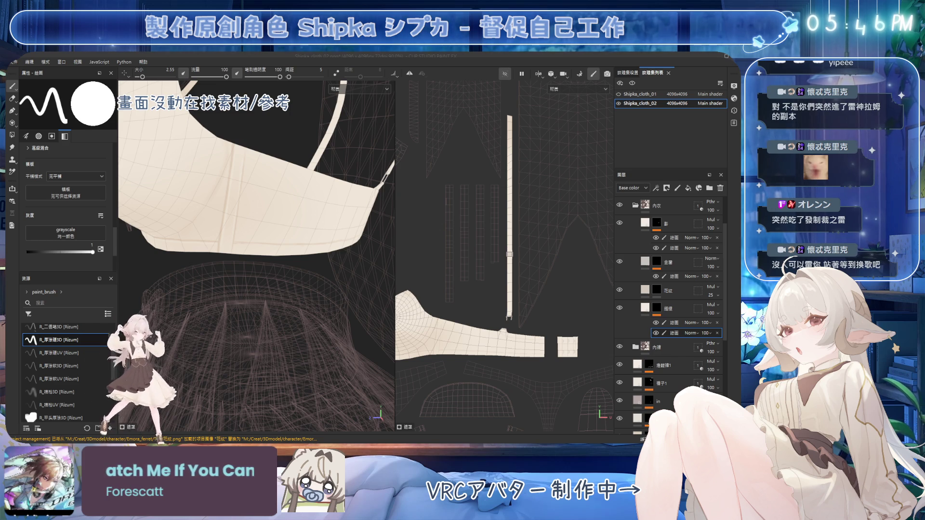
{"action": "mouse_move", "coordinate": [293, 178]}
{"action": "left_mouse_down", "text": "alt"}
{"action": "mouse_move", "coordinate": [221, 143]}
{"action": "mouse_move", "coordinate": [230, 149]}
{"action": "left_mouse_up", "text": "alt"}
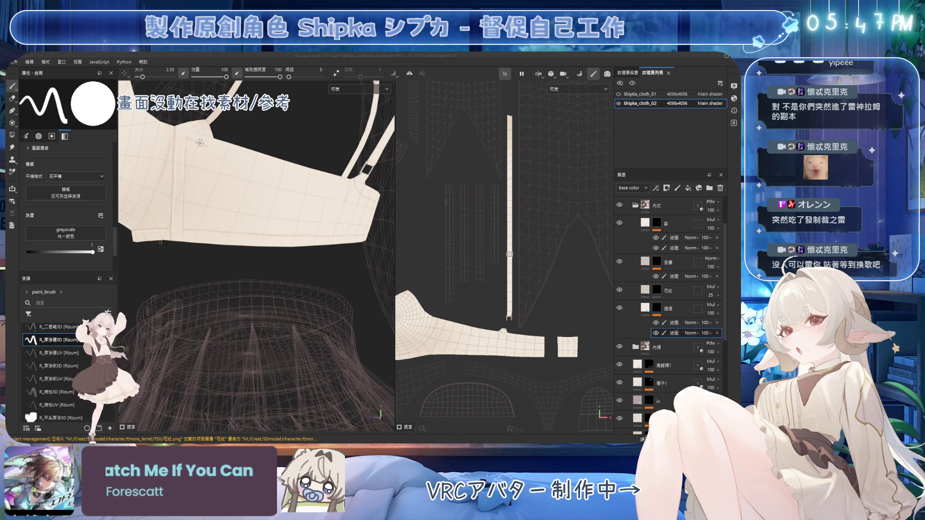
{"action": "key", "text": "bracketleft"}
{"action": "key", "text": "bracketleft"}
{"action": "key", "text": "bracketleft"}
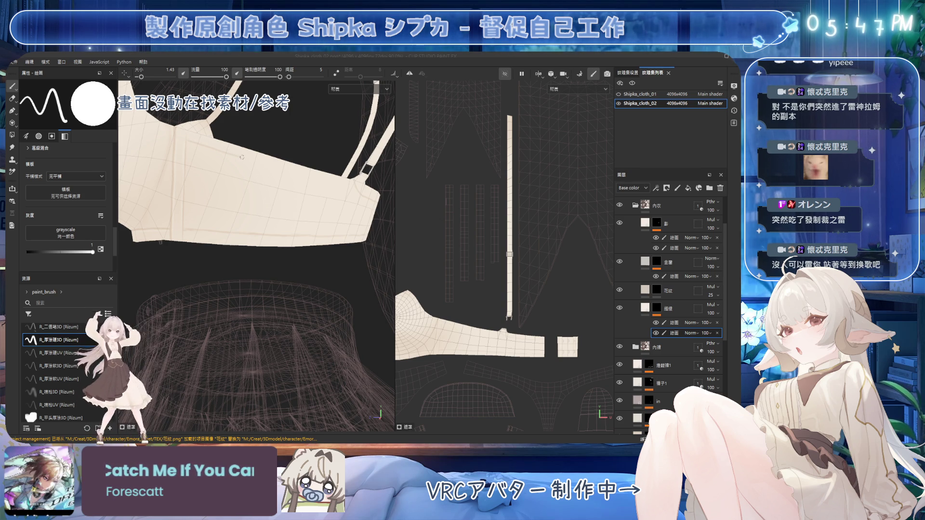
Step: Orbit and zoom around the band and cups to inspect them from new angles
{"action": "mouse_move", "coordinate": [289, 177]}
{"action": "left_mouse_down", "text": "alt"}
{"action": "mouse_move", "coordinate": [258, 154]}
{"action": "mouse_move", "coordinate": [260, 170]}
{"action": "mouse_move", "coordinate": [241, 192]}
{"action": "mouse_move", "coordinate": [262, 190]}
{"action": "left_mouse_up", "text": "alt"}
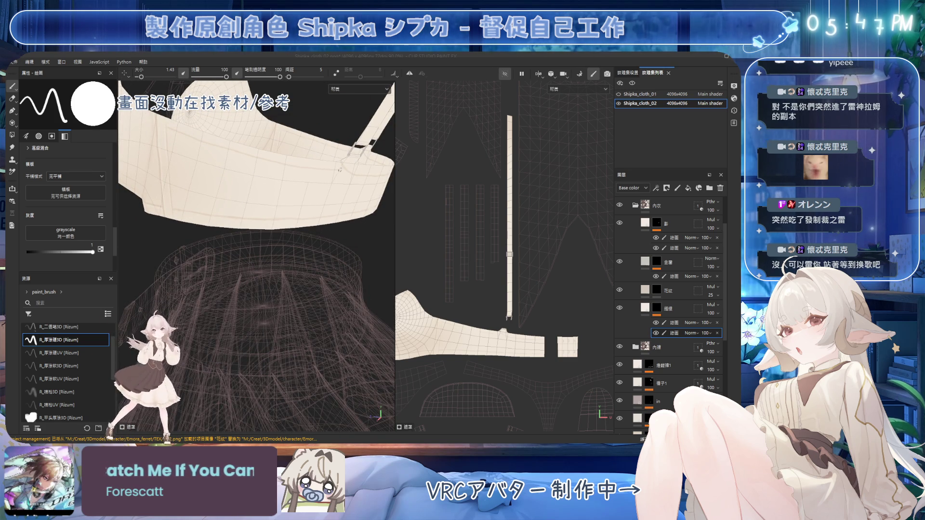
{"action": "left_click_drag", "start_coordinate": [345, 175], "coordinate": [309, 156], "text": "alt"}
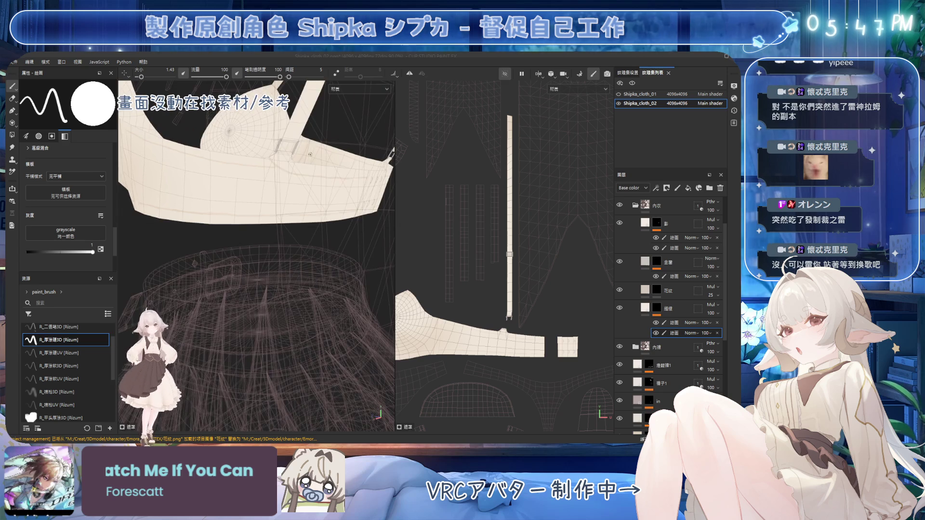
{"action": "mouse_move", "coordinate": [391, 153]}
{"action": "left_mouse_down", "text": "alt"}
{"action": "mouse_move", "coordinate": [356, 213]}
{"action": "mouse_move", "coordinate": [256, 159]}
{"action": "mouse_move", "coordinate": [255, 148]}
{"action": "mouse_move", "coordinate": [267, 160]}
{"action": "mouse_move", "coordinate": [183, 140]}
{"action": "mouse_move", "coordinate": [174, 158]}
{"action": "left_mouse_up", "text": "alt"}
{"action": "key", "text": "e"}
{"action": "key", "text": "b"}
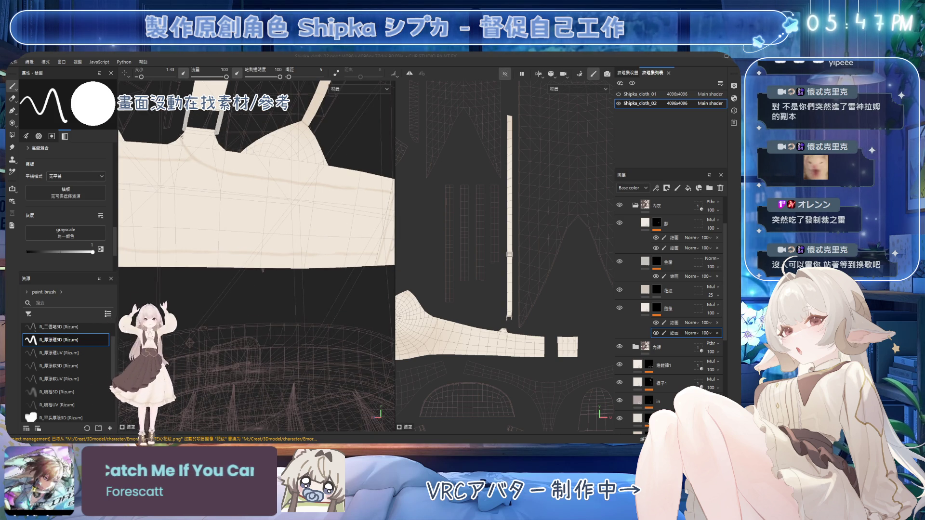
{"action": "mouse_move", "coordinate": [267, 152]}
{"action": "left_mouse_down", "text": "alt"}
{"action": "mouse_move", "coordinate": [256, 165]}
{"action": "mouse_move", "coordinate": [272, 173]}
{"action": "left_mouse_up", "text": "alt"}
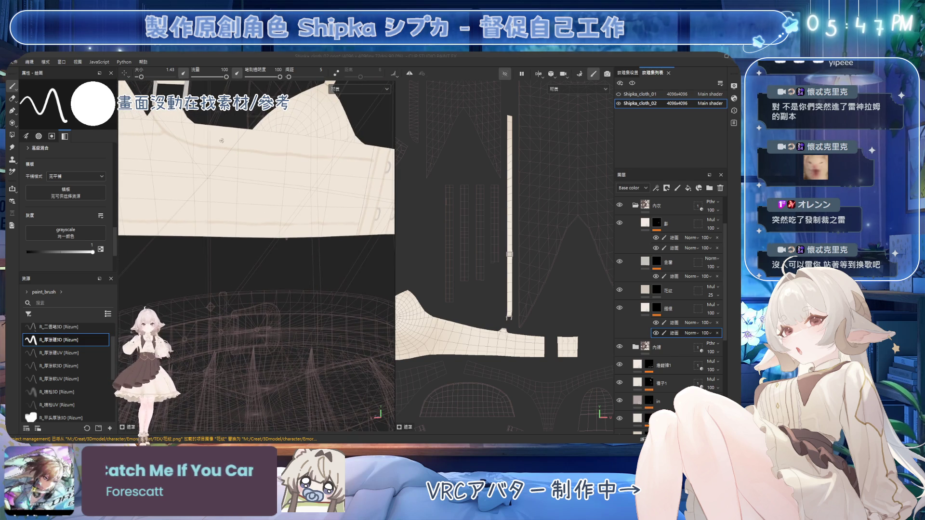
Step: Switch between eraser and brush while orbiting to the bodice neckline, then save the project
{"action": "key", "text": "e"}
{"action": "mouse_move", "coordinate": [280, 152]}
{"action": "left_mouse_down", "text": "alt"}
{"action": "mouse_move", "coordinate": [326, 179]}
{"action": "mouse_move", "coordinate": [287, 148]}
{"action": "left_mouse_up", "text": "alt"}
{"action": "mouse_move", "coordinate": [210, 122]}
{"action": "left_mouse_down", "text": "alt"}
{"action": "mouse_move", "coordinate": [305, 169]}
{"action": "mouse_move", "coordinate": [268, 145]}
{"action": "left_mouse_up", "text": "alt"}
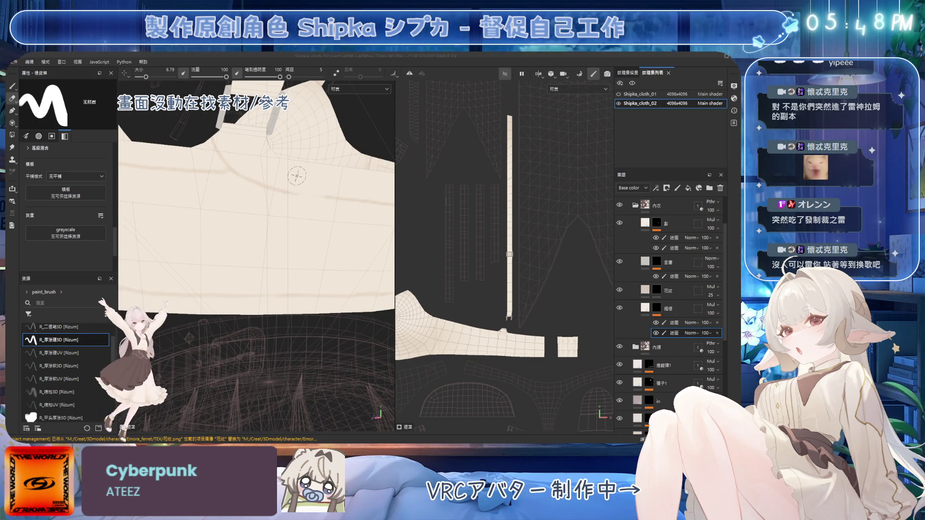
{"action": "key", "text": "b"}
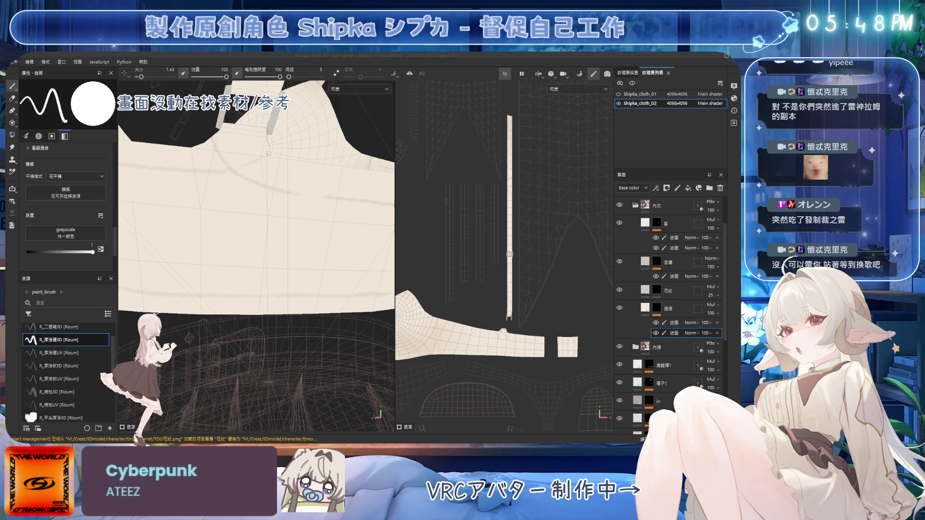
{"action": "key", "text": "ctrl+s"}
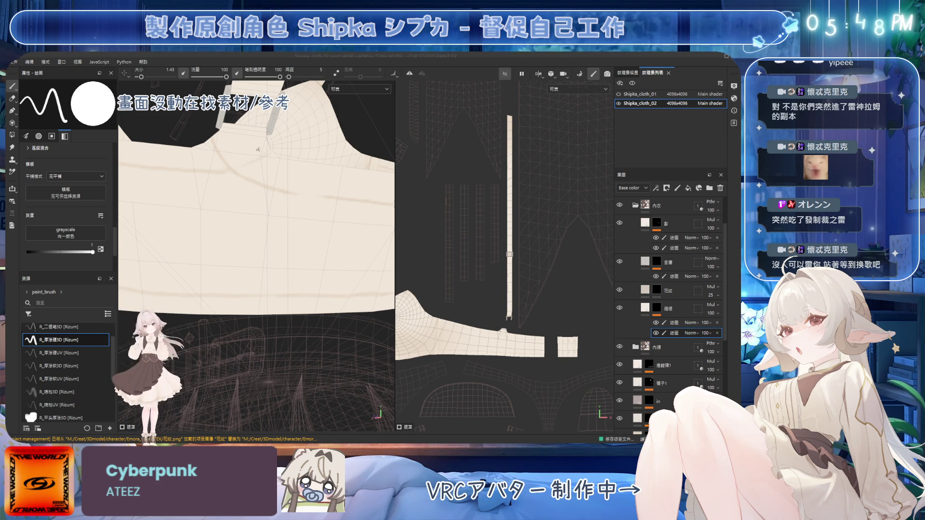
Step: Orbit around the cup and straps to inspect the cloth mesh from several angles
{"action": "scroll", "coordinate": [258, 149], "scroll_direction": "down", "scroll_amount": 10}
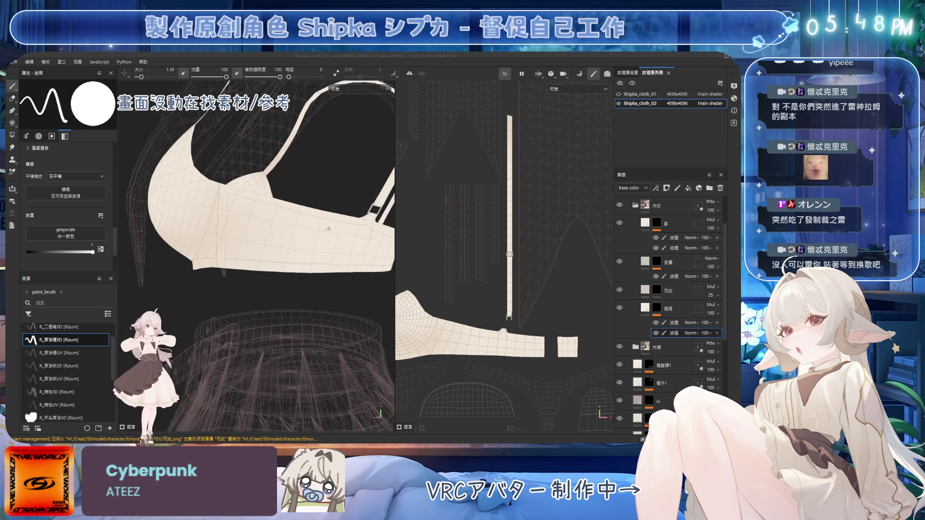
{"action": "scroll", "coordinate": [328, 228], "scroll_direction": "up", "scroll_amount": 6}
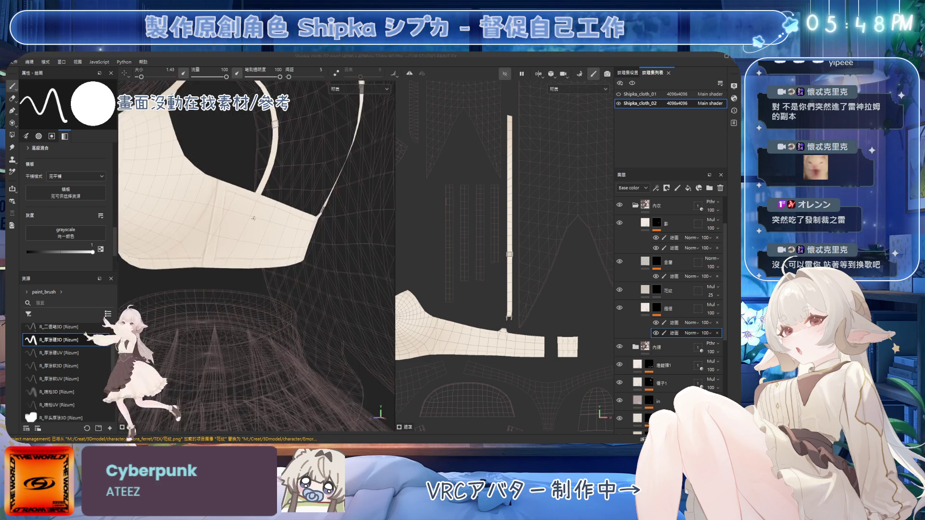
{"action": "scroll", "coordinate": [298, 233], "scroll_direction": "up", "scroll_amount": 1}
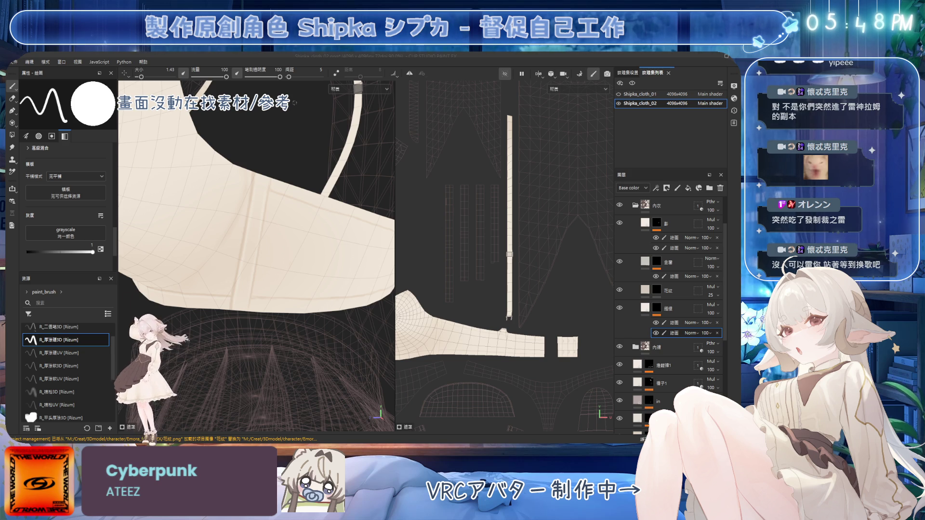
{"action": "mouse_move", "coordinate": [278, 139]}
{"action": "left_mouse_down", "text": "alt"}
{"action": "mouse_move", "coordinate": [339, 169]}
{"action": "mouse_move", "coordinate": [270, 168]}
{"action": "left_mouse_up", "text": "alt"}
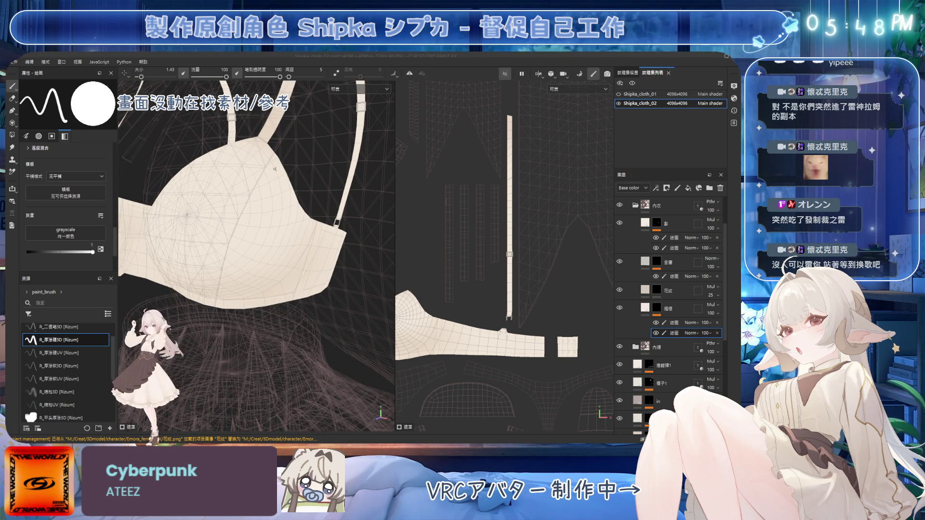
{"action": "mouse_move", "coordinate": [274, 168]}
{"action": "left_mouse_down", "text": "alt"}
{"action": "mouse_move", "coordinate": [313, 179]}
{"action": "mouse_move", "coordinate": [294, 166]}
{"action": "mouse_move", "coordinate": [275, 194]}
{"action": "left_mouse_up", "text": "alt"}
{"action": "mouse_move", "coordinate": [283, 242]}
{"action": "left_mouse_down", "text": "alt"}
{"action": "mouse_move", "coordinate": [268, 175]}
{"action": "mouse_move", "coordinate": [329, 237]}
{"action": "mouse_move", "coordinate": [227, 198]}
{"action": "mouse_move", "coordinate": [212, 209]}
{"action": "left_mouse_up", "text": "alt"}
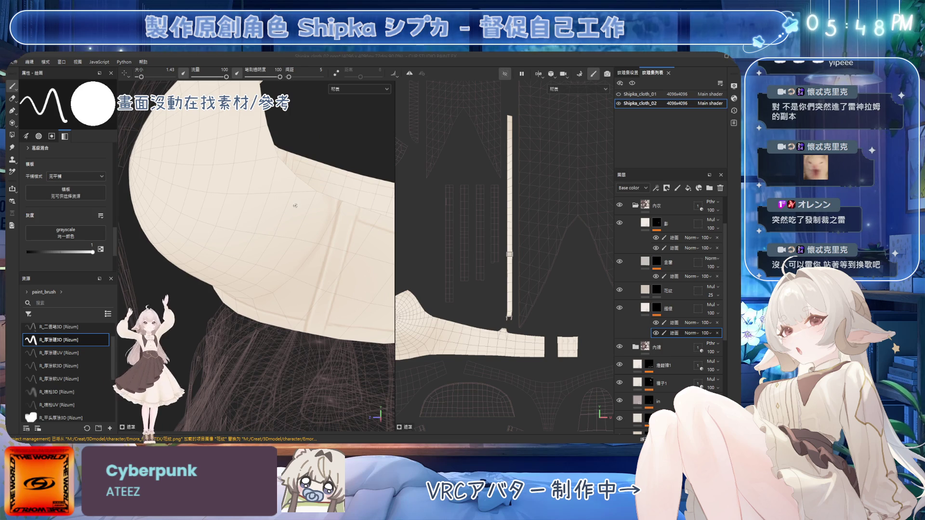
{"action": "mouse_move", "coordinate": [307, 186]}
{"action": "left_mouse_down", "text": "alt"}
{"action": "mouse_move", "coordinate": [331, 196]}
{"action": "mouse_move", "coordinate": [318, 138]}
{"action": "left_mouse_up", "text": "alt"}
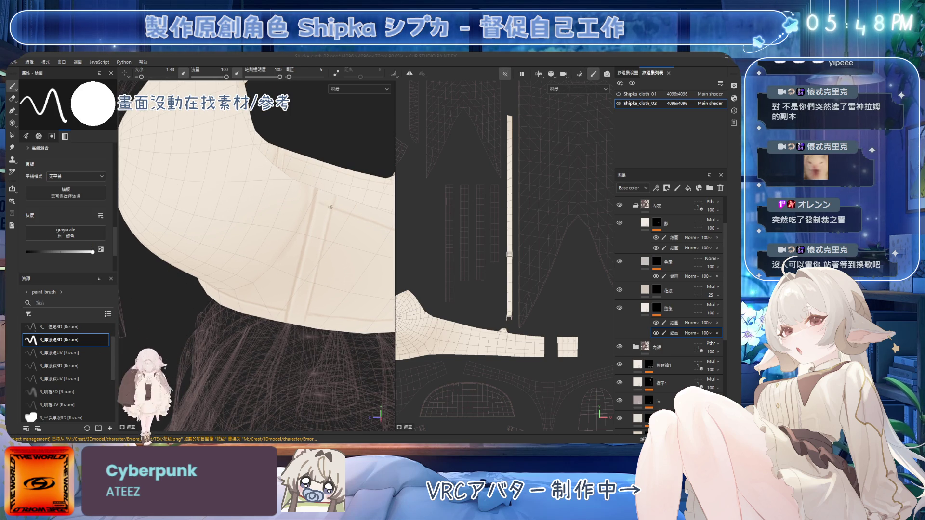
{"action": "mouse_move", "coordinate": [296, 179]}
{"action": "left_mouse_down", "text": "alt"}
{"action": "mouse_move", "coordinate": [295, 196]}
{"action": "mouse_move", "coordinate": [270, 157]}
{"action": "mouse_move", "coordinate": [223, 178]}
{"action": "left_mouse_up", "text": "alt"}
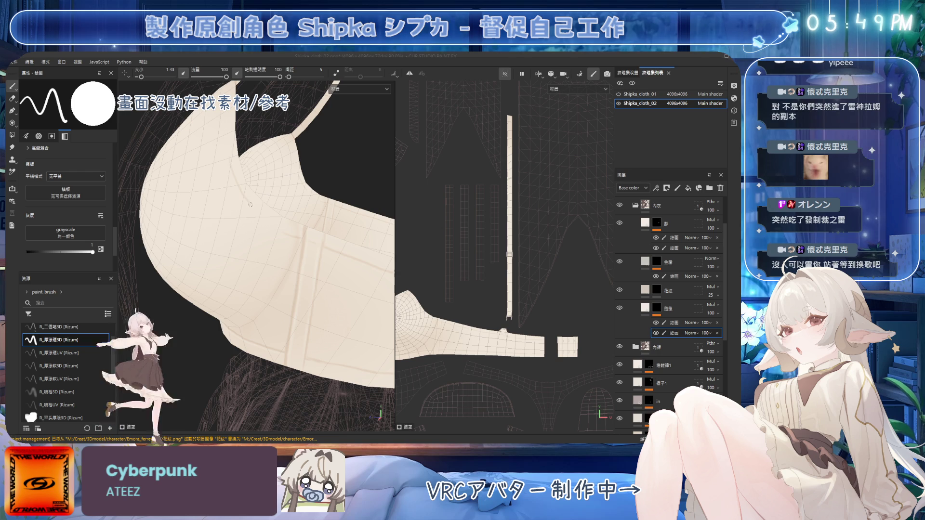
{"action": "left_click_drag", "start_coordinate": [263, 215], "coordinate": [288, 236], "text": "alt"}
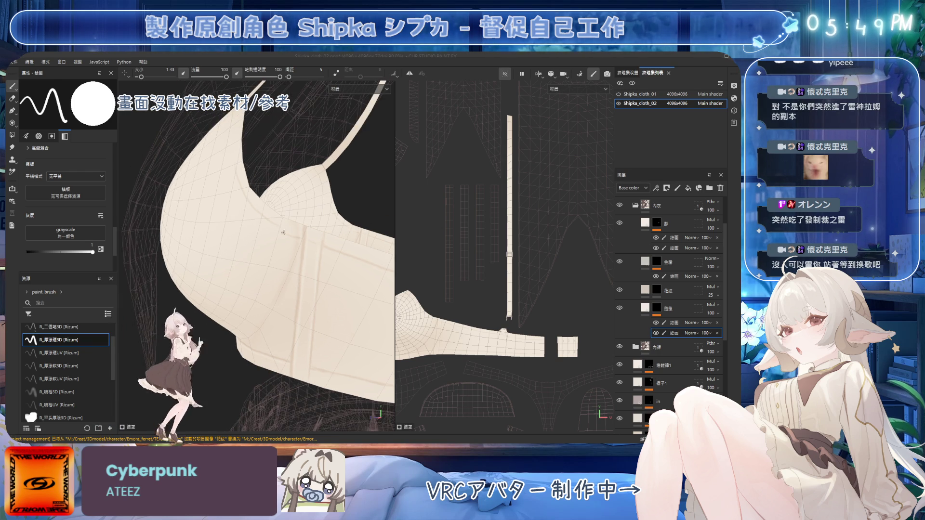
Step: Toggle between the eraser and the 1.43 paint brush while turning the view around the cloth
{"action": "key", "text": "e"}
{"action": "key", "text": "1"}
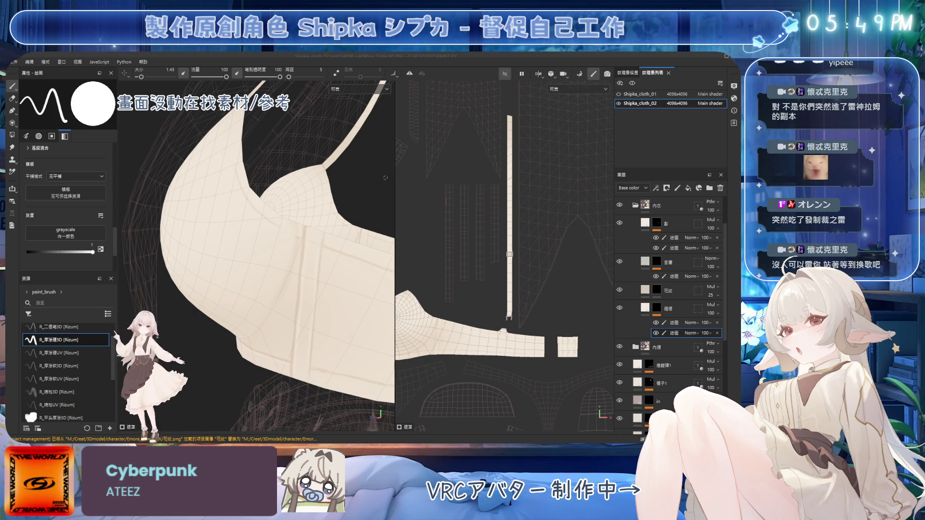
{"action": "mouse_move", "coordinate": [375, 201]}
{"action": "middle_mouse_down"}
{"action": "mouse_move", "coordinate": [295, 202]}
{"action": "mouse_move", "coordinate": [315, 220]}
{"action": "middle_mouse_up"}
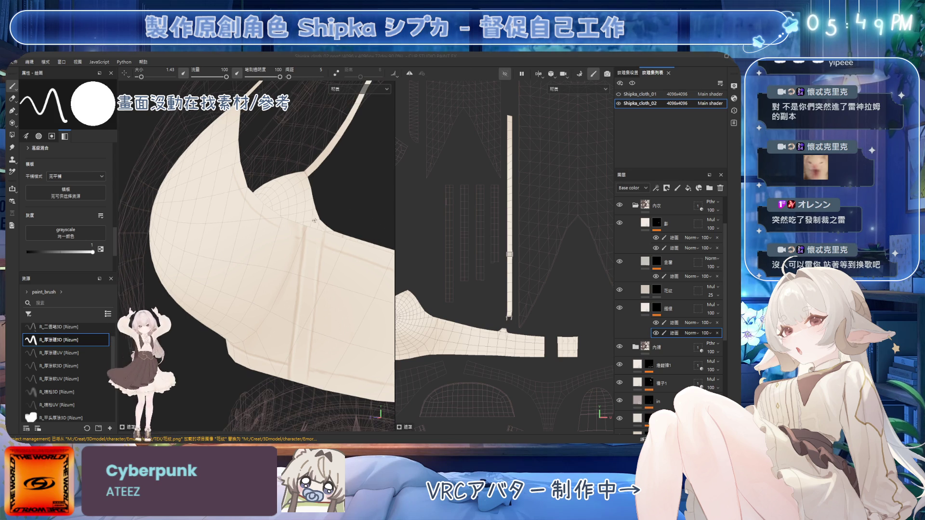
{"action": "mouse_move", "coordinate": [260, 171]}
{"action": "left_mouse_down", "text": "alt"}
{"action": "mouse_move", "coordinate": [244, 200]}
{"action": "mouse_move", "coordinate": [266, 188]}
{"action": "left_mouse_up", "text": "alt"}
{"action": "key", "text": "e"}
{"action": "key", "text": "1"}
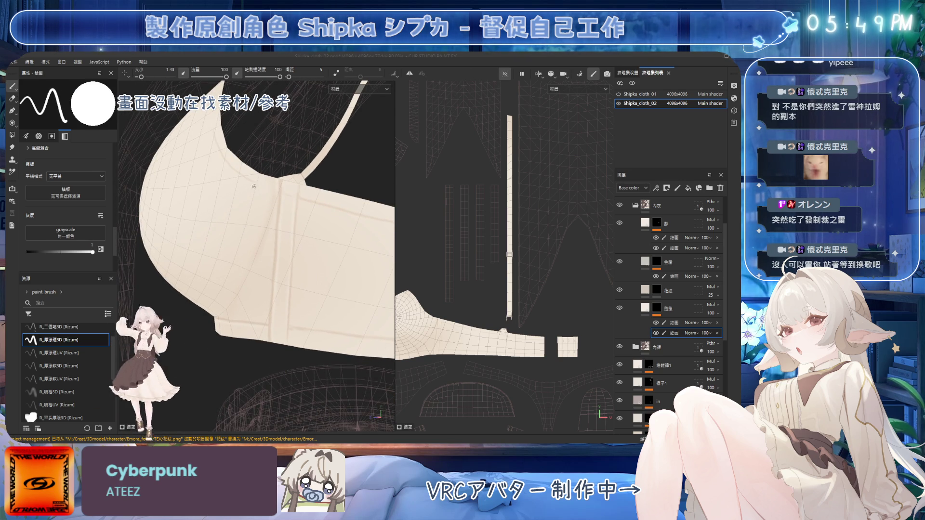
Step: Orbit out to the whole cup and strap, hide the wireframe overlay, and select the eraser
{"action": "left_click_drag", "start_coordinate": [252, 138], "coordinate": [261, 170], "text": "alt"}
{"action": "mouse_move", "coordinate": [309, 186]}
{"action": "left_mouse_down", "text": "alt"}
{"action": "mouse_move", "coordinate": [289, 185]}
{"action": "mouse_move", "coordinate": [286, 170]}
{"action": "mouse_move", "coordinate": [251, 144]}
{"action": "mouse_move", "coordinate": [239, 155]}
{"action": "left_mouse_up", "text": "alt"}
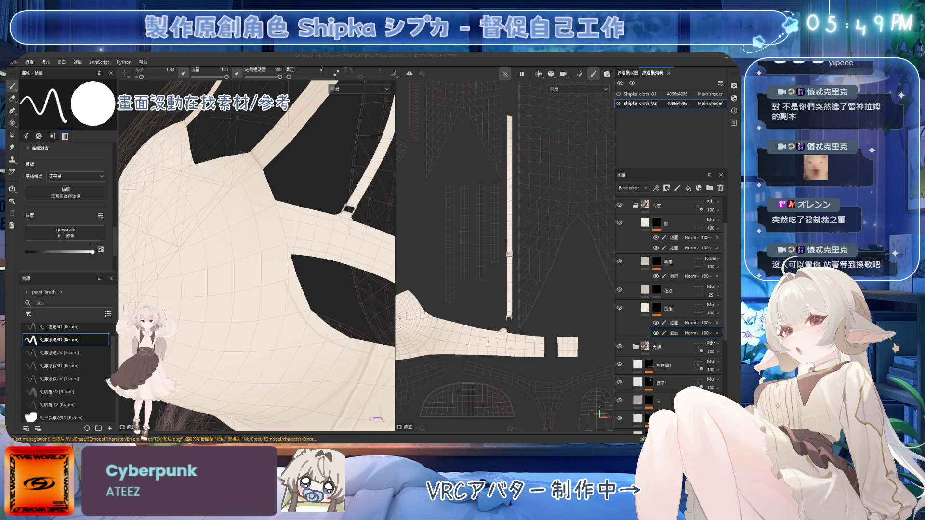
{"action": "left_click_drag", "start_coordinate": [266, 202], "coordinate": [251, 176], "text": "alt"}
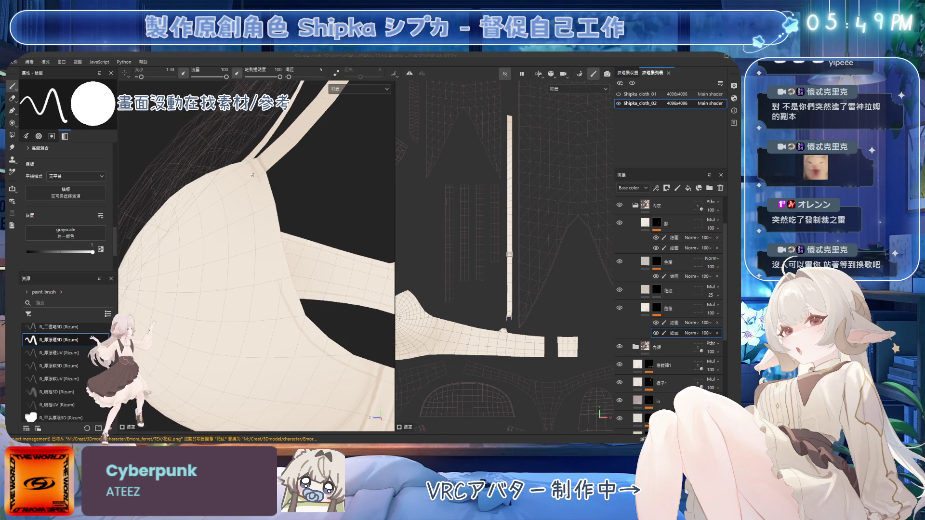
{"action": "left_click_drag", "start_coordinate": [258, 207], "coordinate": [259, 185], "text": "alt"}
{"action": "key", "text": "e"}
{"action": "key", "text": "b"}
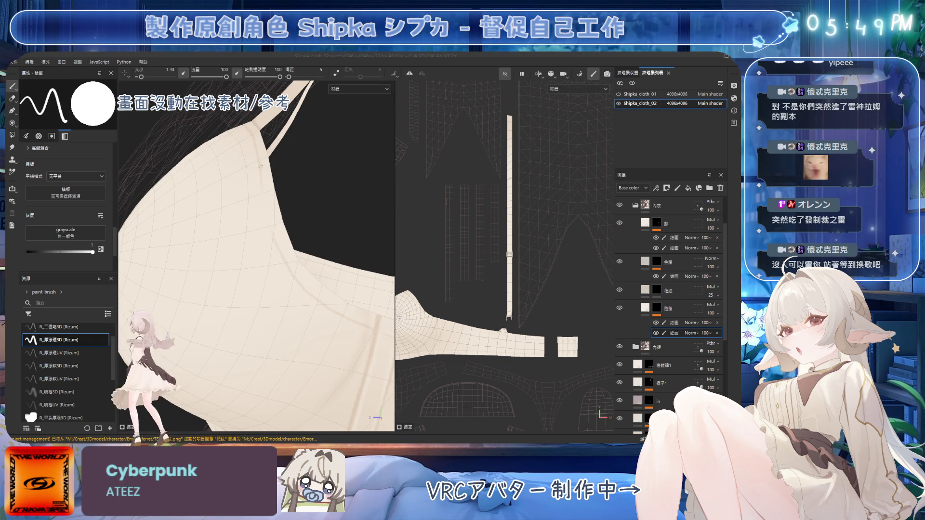
{"action": "mouse_move", "coordinate": [257, 151]}
{"action": "left_mouse_down", "text": "alt"}
{"action": "mouse_move", "coordinate": [281, 207]}
{"action": "mouse_move", "coordinate": [270, 226]}
{"action": "mouse_move", "coordinate": [260, 212]}
{"action": "mouse_move", "coordinate": [298, 213]}
{"action": "mouse_move", "coordinate": [273, 189]}
{"action": "mouse_move", "coordinate": [312, 180]}
{"action": "left_mouse_up", "text": "alt"}
{"action": "left_click", "coordinate": [734, 89]}
{"action": "key", "text": "2"}
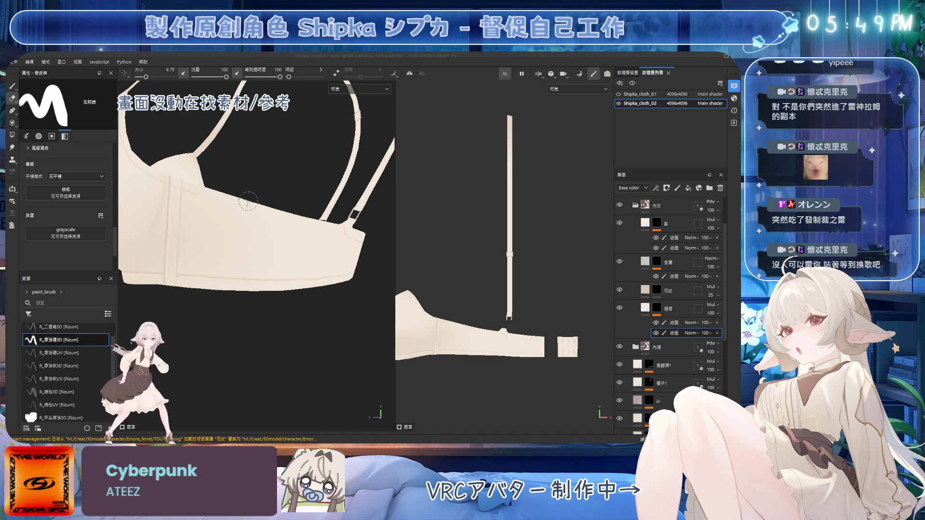
Step: Alternate the 1.43 brush and the eraser on the cup-edge stitches while orbiting the cup and straps
{"action": "key", "text": "1"}
{"action": "left_click_drag", "start_coordinate": [201, 196], "coordinate": [207, 196], "text": "alt"}
{"action": "key", "text": "2"}
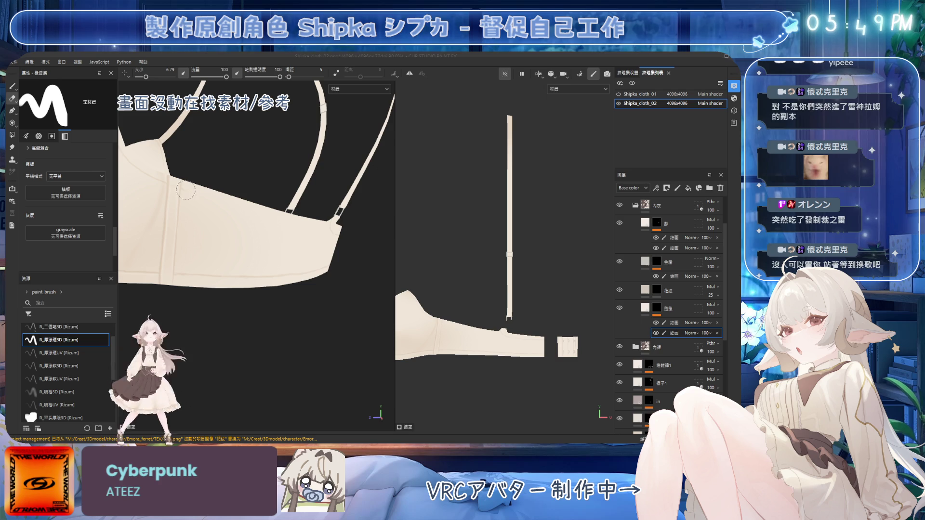
{"action": "key", "text": "1"}
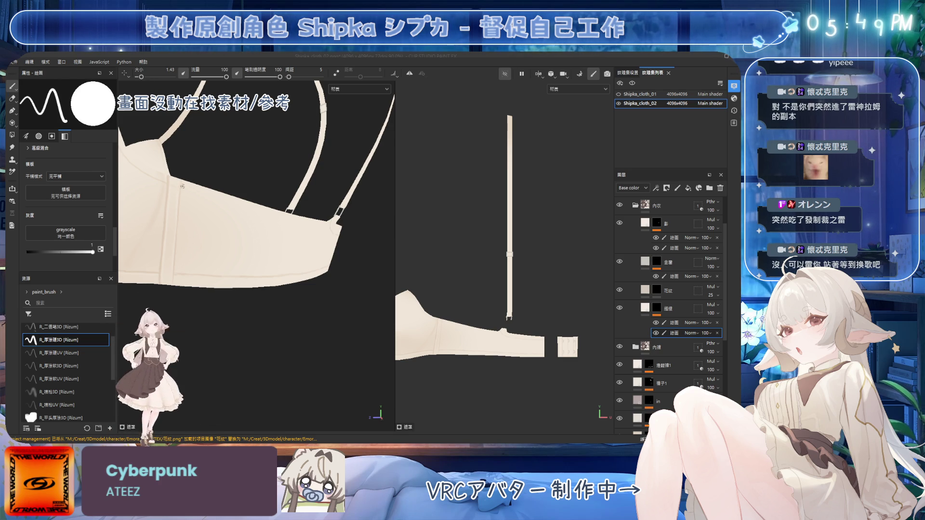
{"action": "mouse_move", "coordinate": [162, 161]}
{"action": "left_mouse_down", "text": "alt"}
{"action": "mouse_move", "coordinate": [187, 189]}
{"action": "mouse_move", "coordinate": [213, 178]}
{"action": "mouse_move", "coordinate": [209, 153]}
{"action": "left_mouse_up", "text": "alt"}
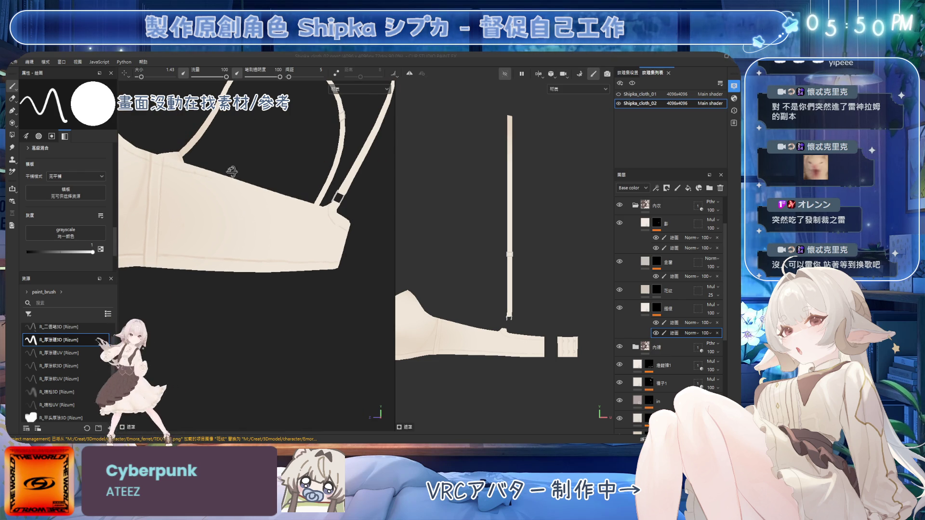
{"action": "scroll", "coordinate": [181, 169], "scroll_direction": "up", "scroll_amount": 1}
{"action": "key", "text": "2"}
{"action": "key", "text": "1"}
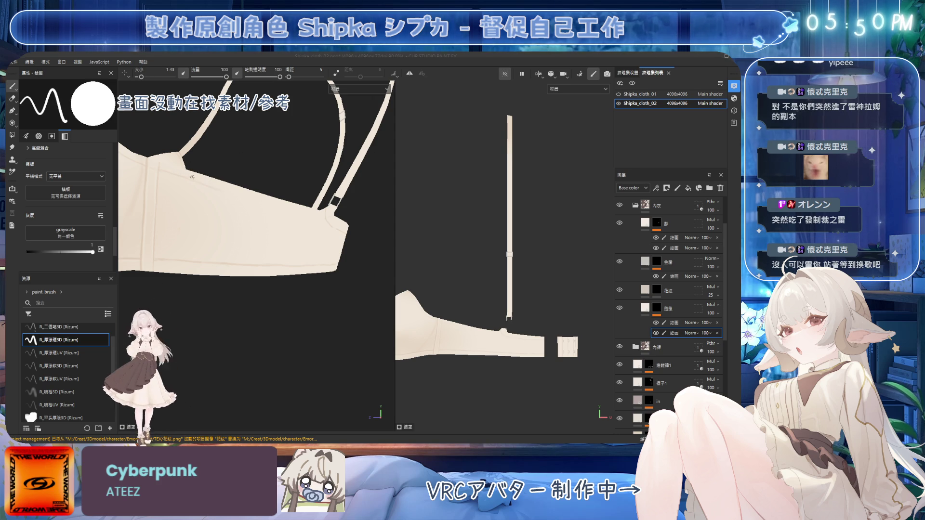
Step: Refine the seam stitches near the strap buckle from frontal and side views, saving midway
{"action": "left_click_drag", "start_coordinate": [191, 179], "coordinate": [204, 172], "text": "alt"}
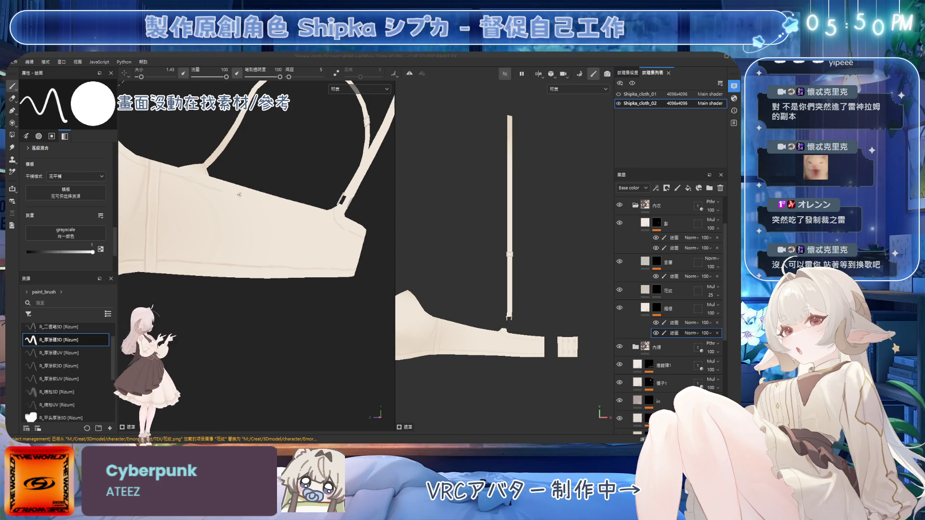
{"action": "left_click_drag", "start_coordinate": [177, 175], "coordinate": [182, 177], "text": "alt"}
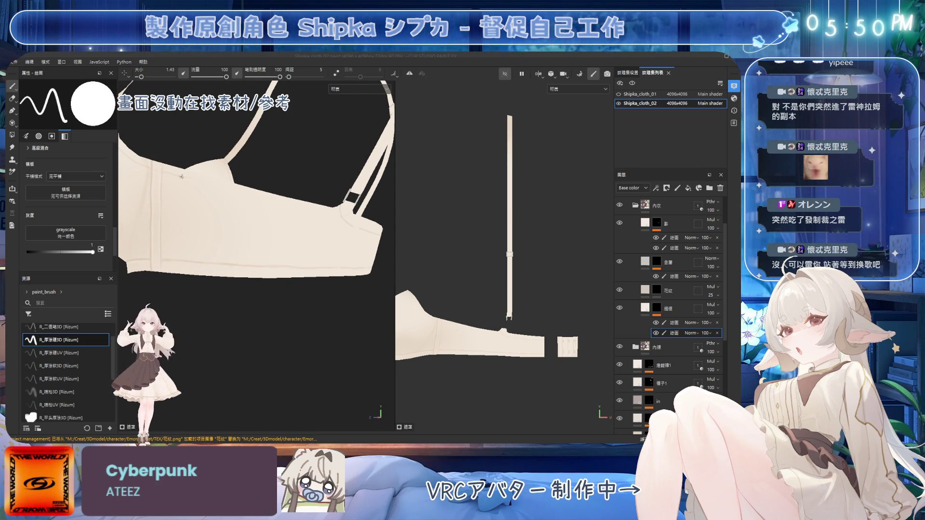
{"action": "mouse_move", "coordinate": [257, 179]}
{"action": "left_mouse_down", "text": "alt"}
{"action": "mouse_move", "coordinate": [172, 166]}
{"action": "mouse_move", "coordinate": [138, 178]}
{"action": "left_mouse_up", "text": "alt"}
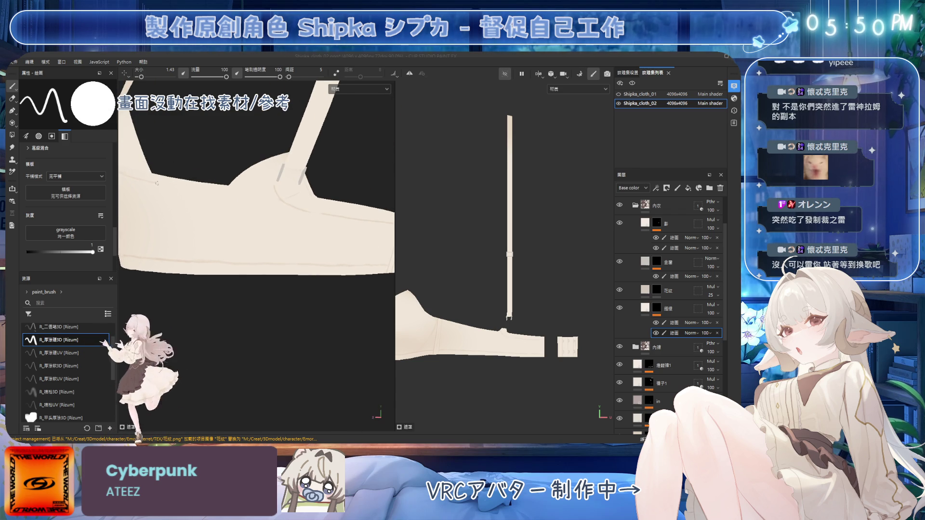
{"action": "key", "text": "e"}
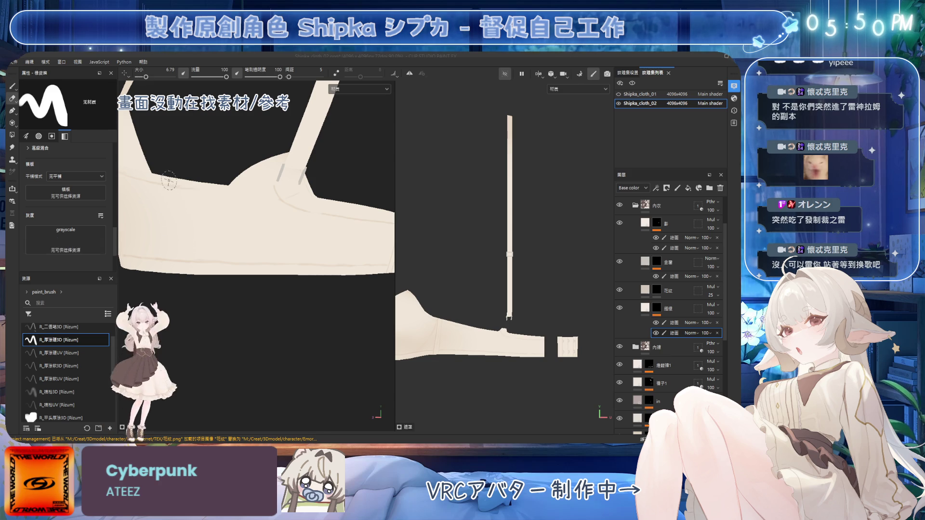
{"action": "key", "text": "1"}
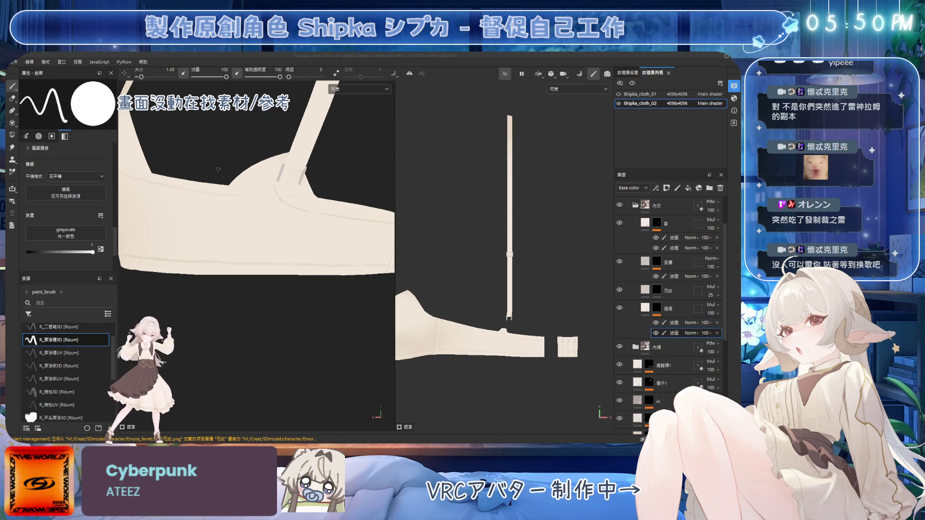
{"action": "key", "text": "e"}
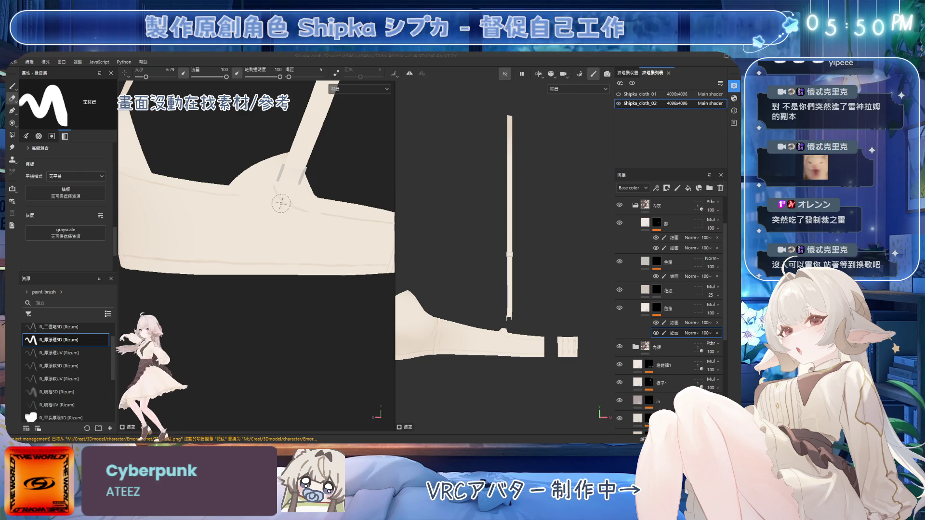
{"action": "mouse_move", "coordinate": [279, 215]}
{"action": "left_mouse_down", "text": "alt"}
{"action": "mouse_move", "coordinate": [302, 206]}
{"action": "mouse_move", "coordinate": [295, 192]}
{"action": "left_mouse_up", "text": "alt"}
{"action": "key", "text": "b"}
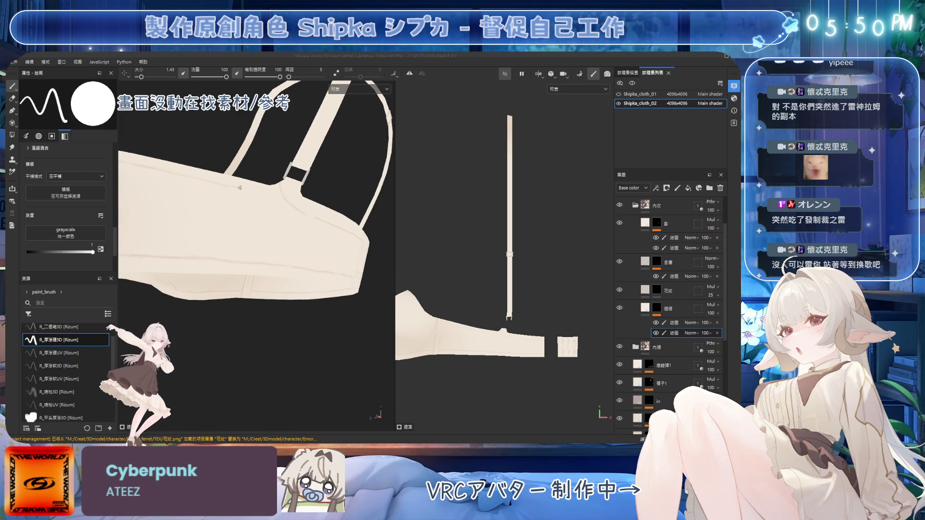
{"action": "key", "text": "ctrl+s"}
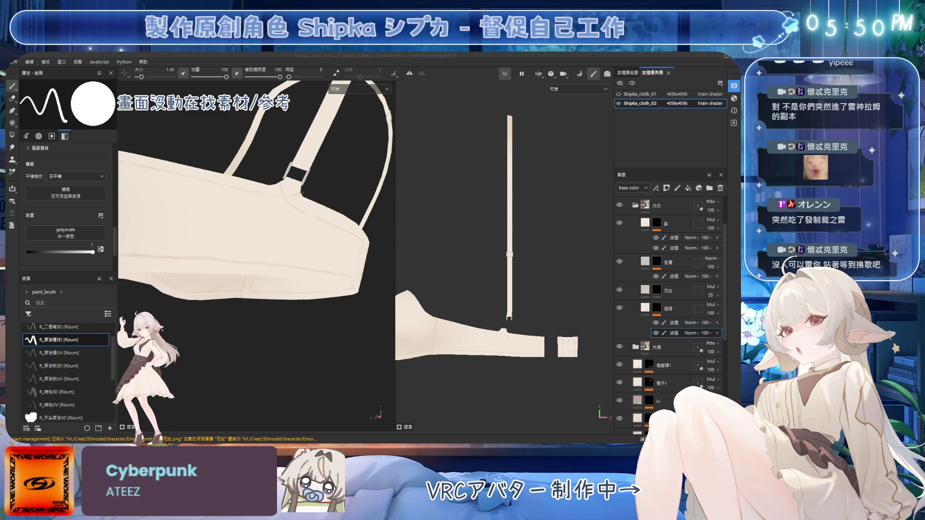
{"action": "key", "text": "e"}
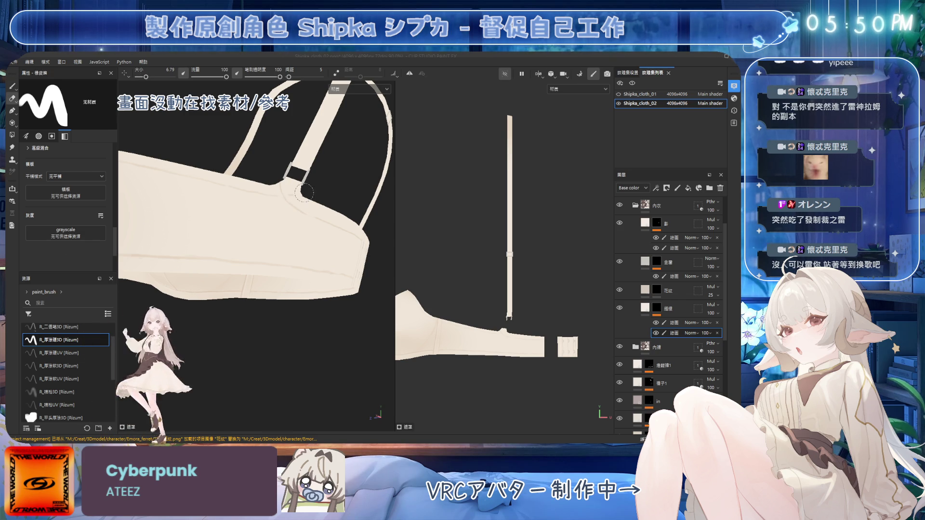
{"action": "mouse_move", "coordinate": [295, 195]}
{"action": "left_mouse_down", "text": "alt"}
{"action": "mouse_move", "coordinate": [322, 154]}
{"action": "mouse_move", "coordinate": [293, 201]}
{"action": "left_mouse_up", "text": "alt"}
Step: Paint and erase the lower cup seam from the side, then save the project
{"action": "key", "text": "1"}
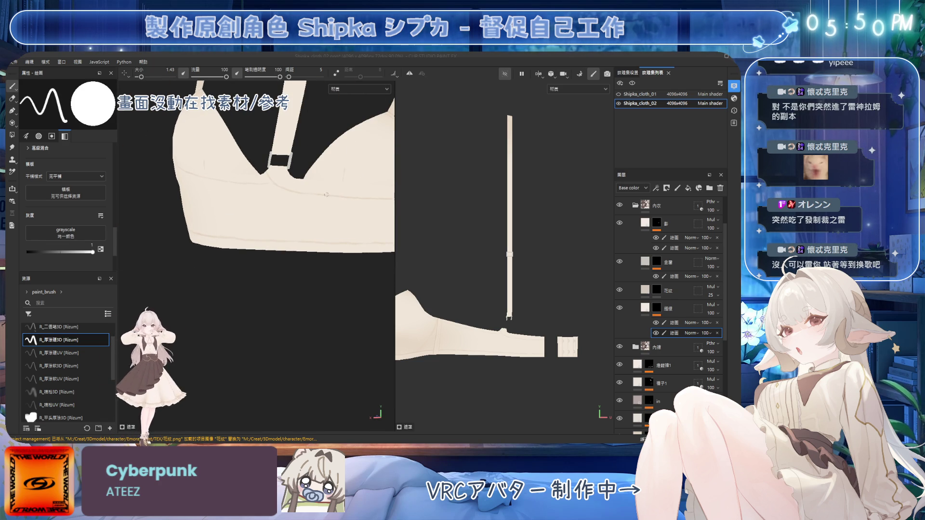
{"action": "mouse_move", "coordinate": [313, 195]}
{"action": "left_mouse_down", "text": "alt"}
{"action": "mouse_move", "coordinate": [337, 196]}
{"action": "mouse_move", "coordinate": [264, 220]}
{"action": "mouse_move", "coordinate": [250, 212]}
{"action": "mouse_move", "coordinate": [257, 226]}
{"action": "mouse_move", "coordinate": [255, 202]}
{"action": "mouse_move", "coordinate": [279, 230]}
{"action": "left_mouse_up", "text": "alt"}
{"action": "key", "text": "e"}
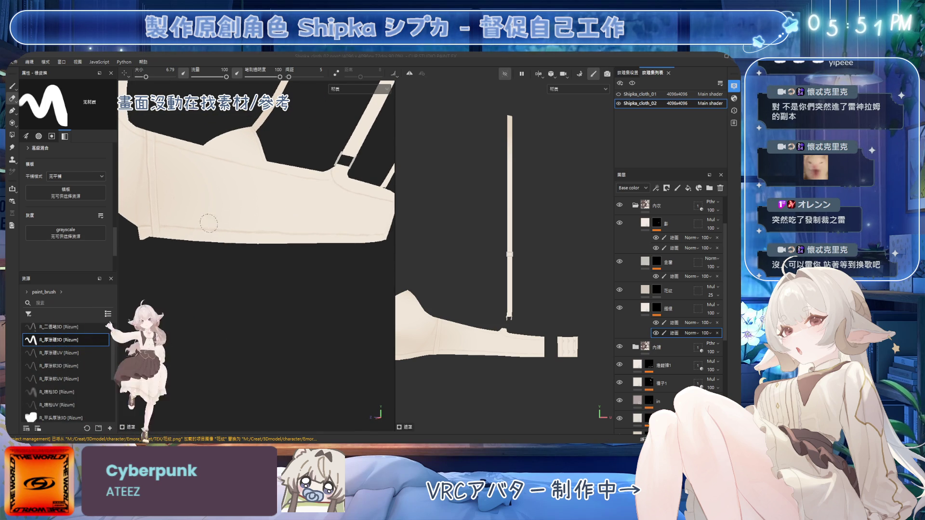
{"action": "key", "text": "b"}
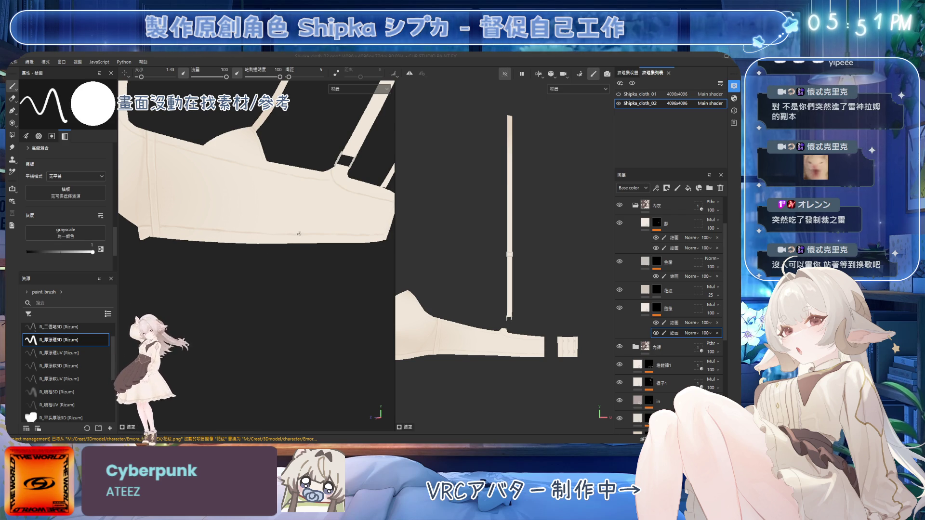
{"action": "key", "text": "ctrl+s"}
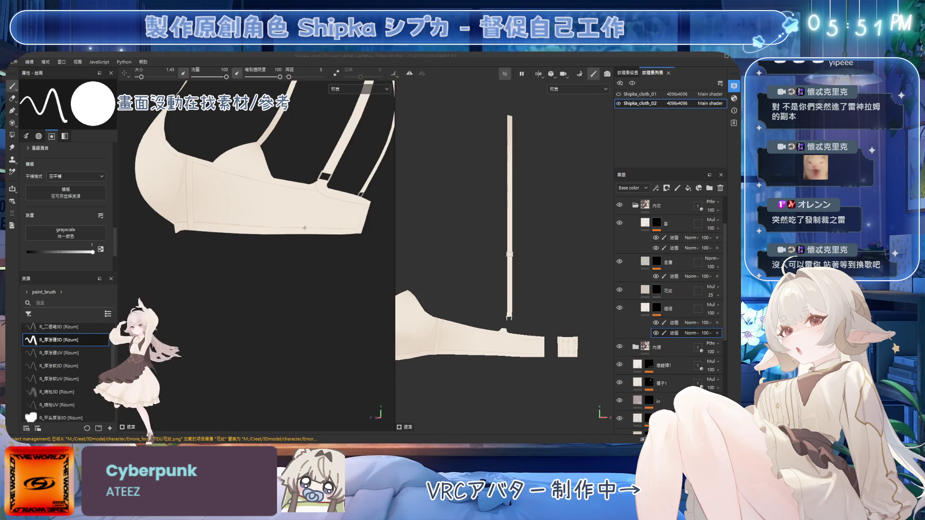
Step: Turn the bra to face its hooked back band and center the large cup piece in the texture view
{"action": "scroll", "coordinate": [316, 240], "scroll_direction": "up", "scroll_amount": 3}
{"action": "mouse_move", "coordinate": [317, 241]}
{"action": "left_mouse_down", "text": "alt"}
{"action": "mouse_move", "coordinate": [288, 285]}
{"action": "mouse_move", "coordinate": [260, 305]}
{"action": "mouse_move", "coordinate": [270, 284]}
{"action": "left_mouse_up", "text": "alt"}
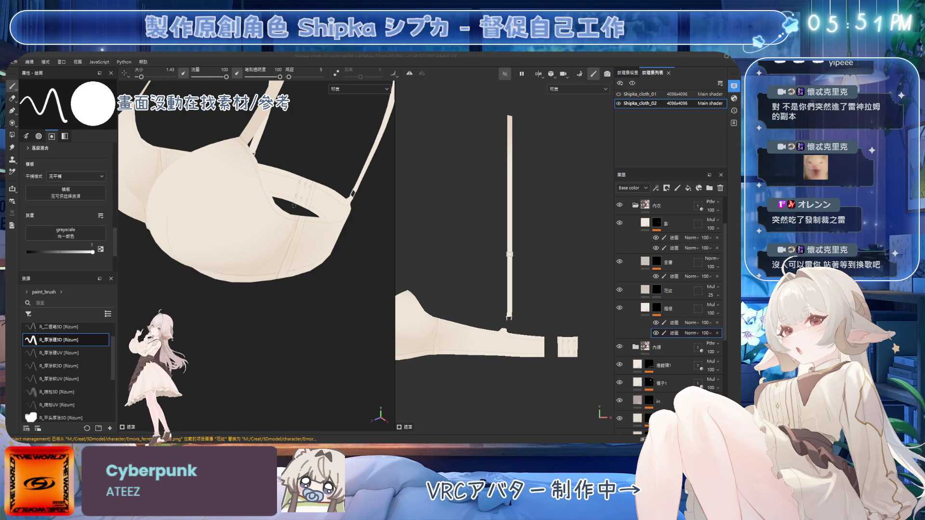
{"action": "mouse_move", "coordinate": [286, 196]}
{"action": "left_mouse_down", "text": "alt"}
{"action": "mouse_move", "coordinate": [299, 204]}
{"action": "mouse_move", "coordinate": [270, 211]}
{"action": "mouse_move", "coordinate": [279, 213]}
{"action": "left_mouse_up", "text": "alt"}
{"action": "scroll", "coordinate": [258, 211], "scroll_direction": "up", "scroll_amount": 5}
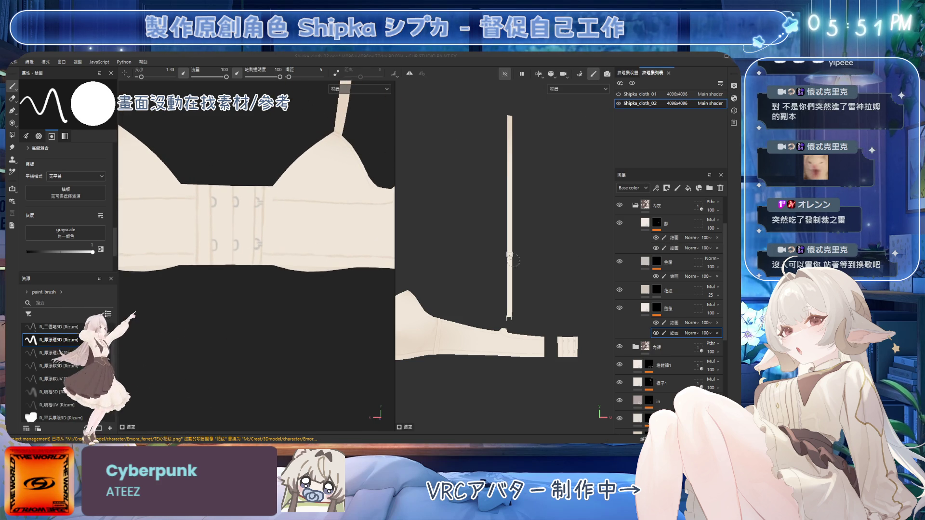
{"action": "middle_click_drag", "start_coordinate": [455, 270], "coordinate": [510, 188]}
Step: Select the upper paint sub-layer and pick the soft thick-paint brush, enlarged to 11.83
{"action": "scroll", "coordinate": [511, 188], "scroll_direction": "up", "scroll_amount": 2}
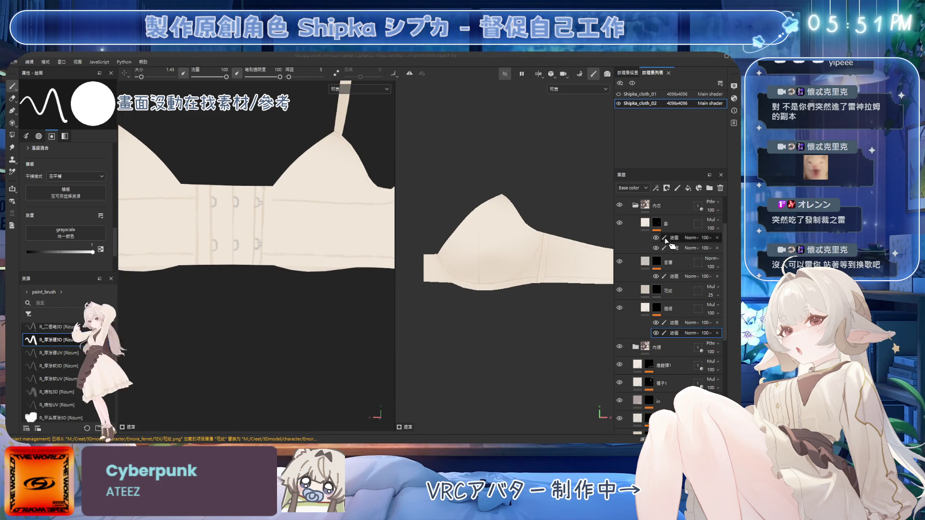
{"action": "left_click", "coordinate": [661, 241]}
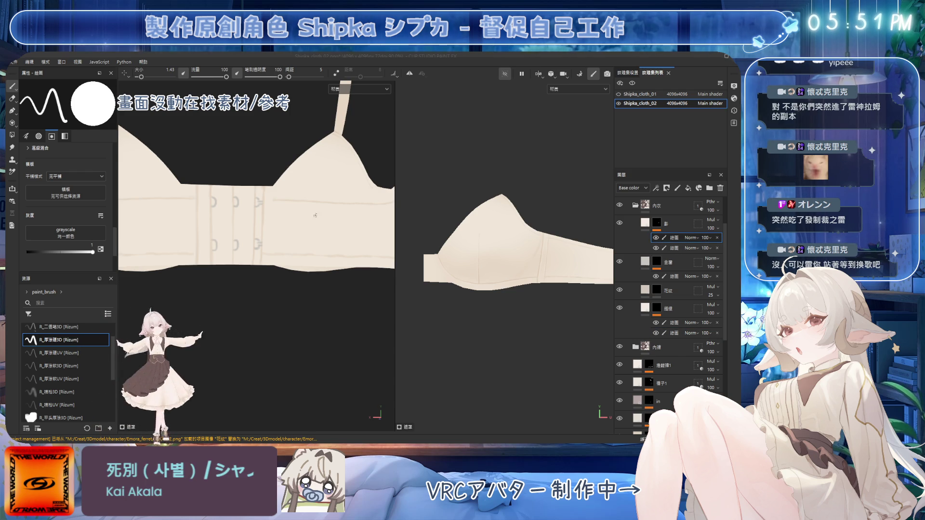
{"action": "scroll", "coordinate": [345, 185], "scroll_direction": "up", "scroll_amount": 1}
{"action": "scroll", "coordinate": [302, 172], "scroll_direction": "up", "scroll_amount": 2}
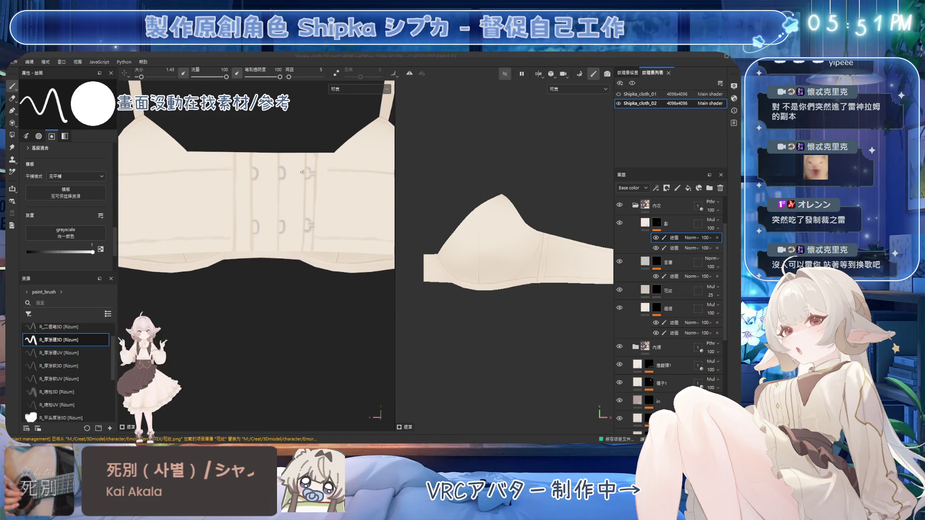
{"action": "mouse_move", "coordinate": [302, 172]}
{"action": "left_mouse_down", "text": "alt"}
{"action": "mouse_move", "coordinate": [262, 170]}
{"action": "mouse_move", "coordinate": [260, 145]}
{"action": "left_mouse_up", "text": "alt"}
{"action": "key", "text": "bracketright"}
{"action": "key", "text": "bracketright"}
{"action": "key", "text": "bracketright"}
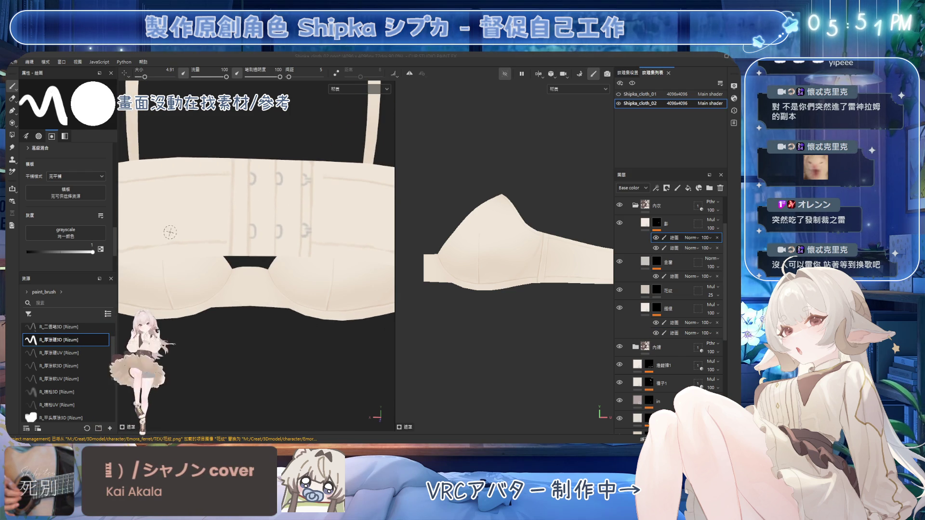
{"action": "left_click", "coordinate": [72, 367]}
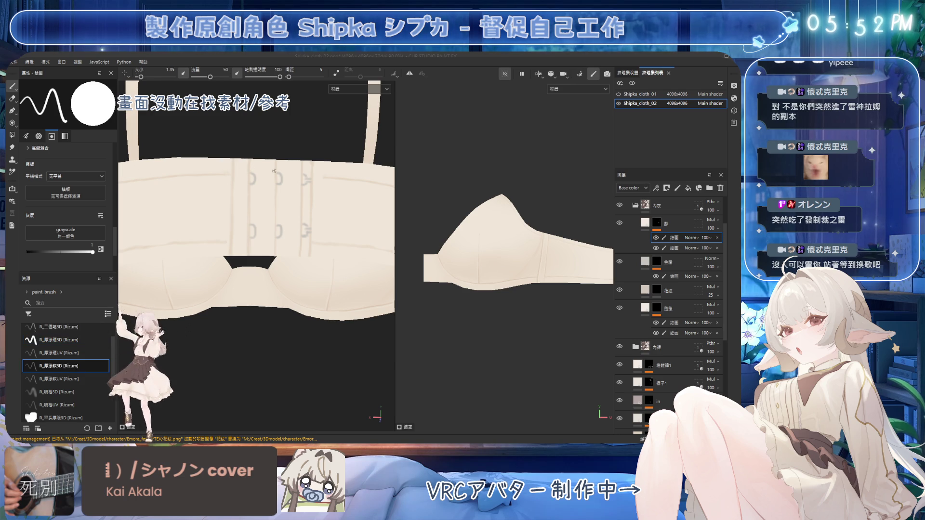
{"action": "key", "text": "bracketright"}
{"action": "key", "text": "bracketright"}
{"action": "key", "text": "bracketright"}
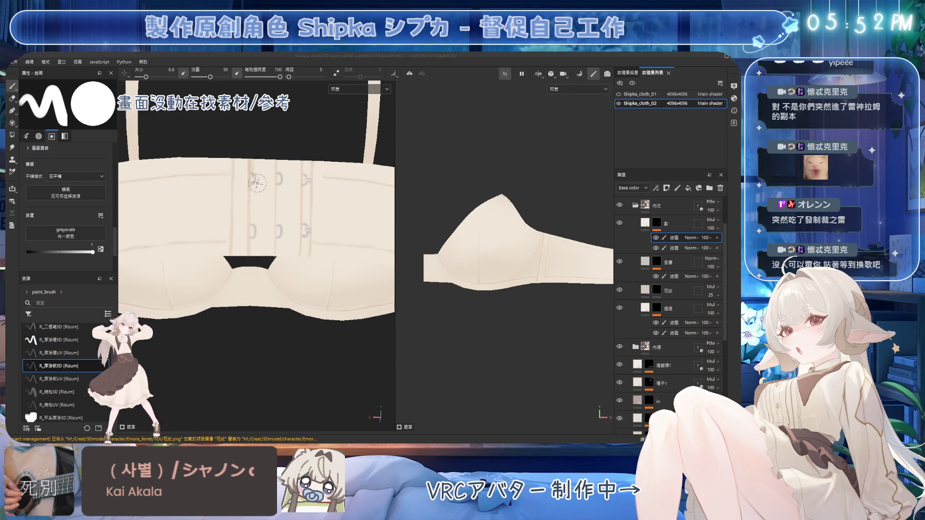
{"action": "key", "text": "bracketright"}
{"action": "key", "text": "bracketright"}
{"action": "scroll", "coordinate": [254, 193], "scroll_direction": "up", "scroll_amount": 2}
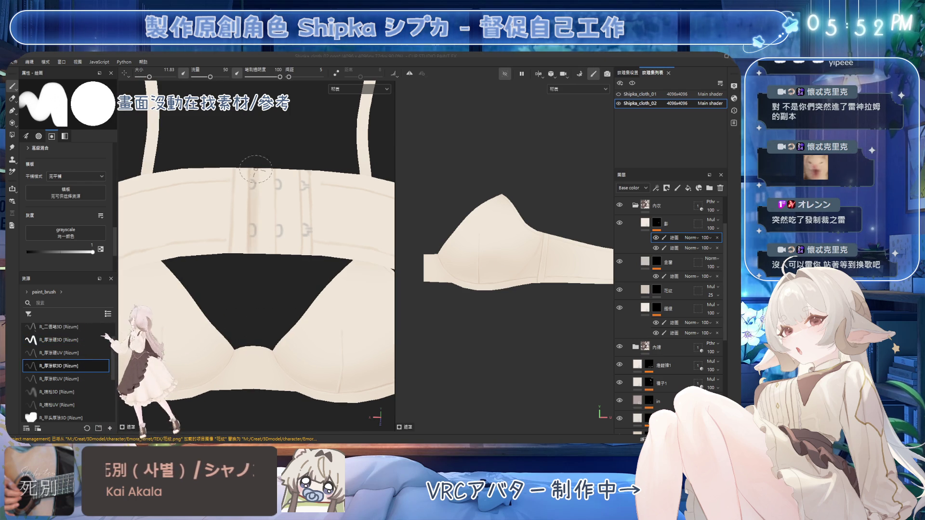
Step: Give the eraser the airbrush preset, then paint soft shading onto the hook band
{"action": "key", "text": "e"}
{"action": "left_click", "coordinate": [57, 391]}
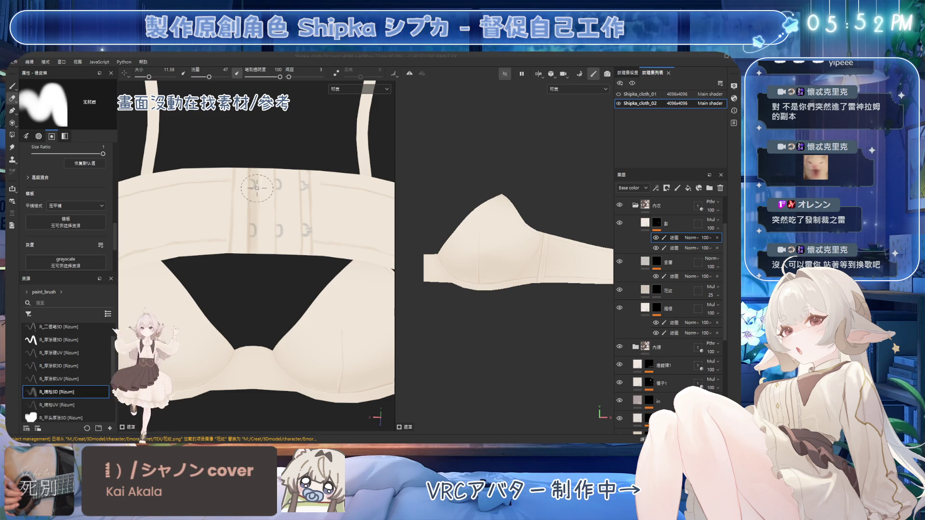
{"action": "key", "text": "bracketleft"}
{"action": "key", "text": "1"}
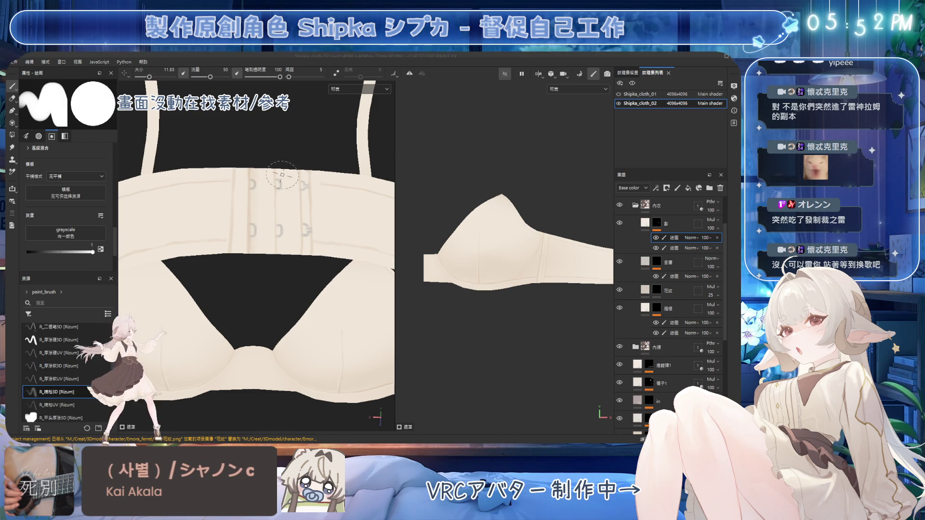
{"action": "mouse_move", "coordinate": [285, 173]}
{"action": "left_mouse_down", "text": "alt"}
{"action": "mouse_move", "coordinate": [284, 243]}
{"action": "mouse_move", "coordinate": [283, 174]}
{"action": "mouse_move", "coordinate": [285, 205]}
{"action": "left_mouse_up", "text": "alt"}
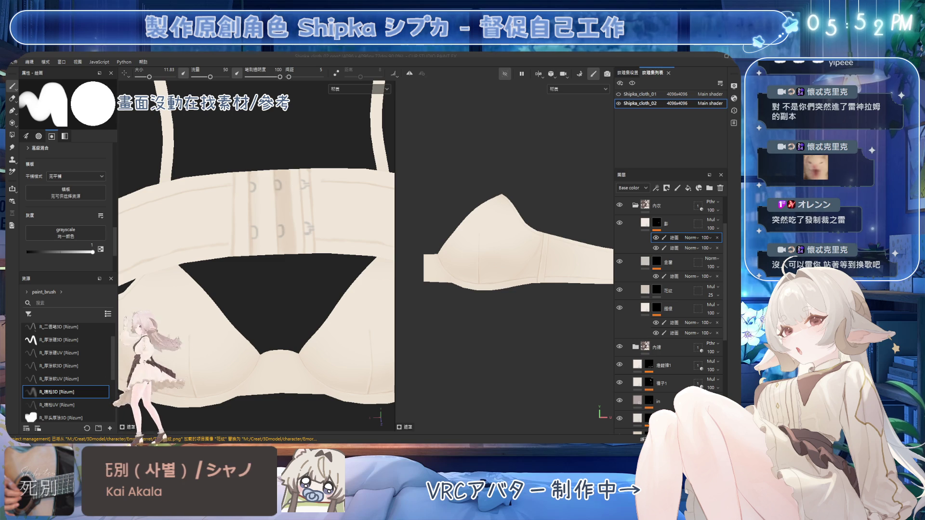
Step: Alternate painting and erasing on the hooks, resizing brush and eraser for finer detail
{"action": "key", "text": "2"}
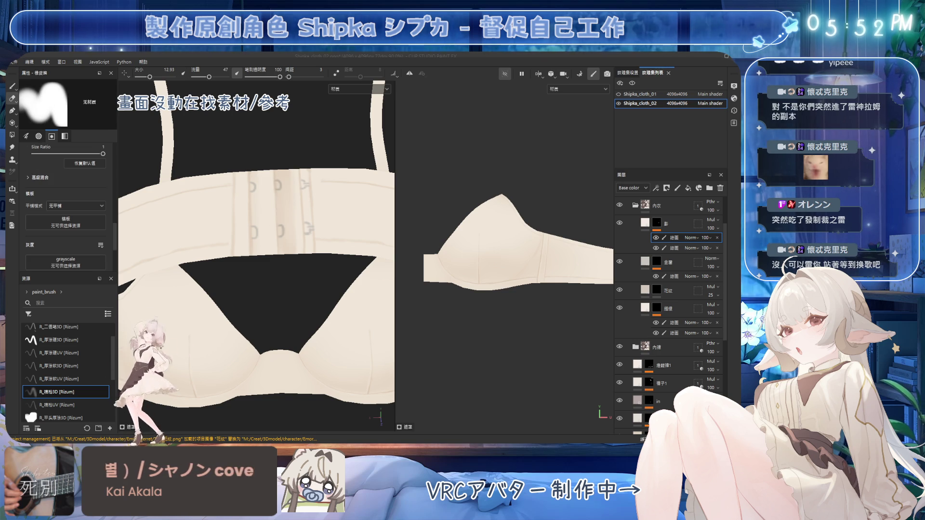
{"action": "key", "text": "]"}
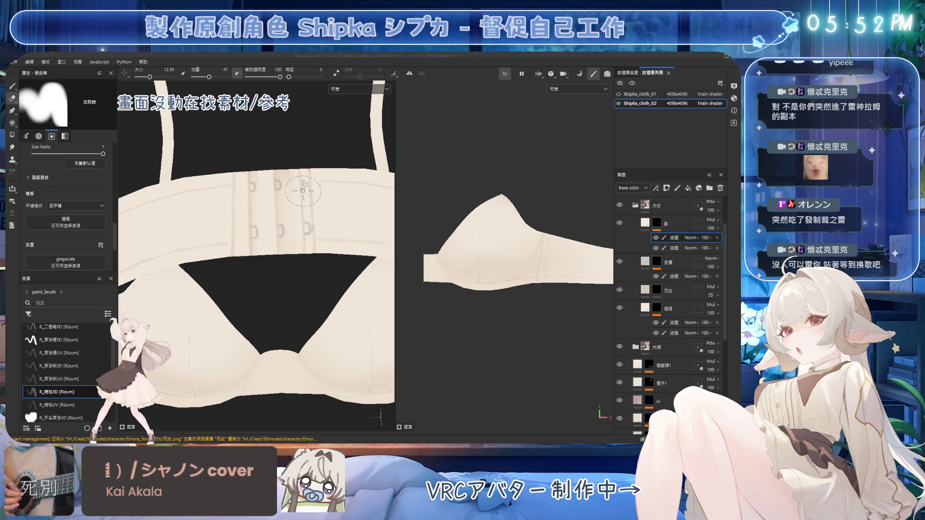
{"action": "key", "text": "1"}
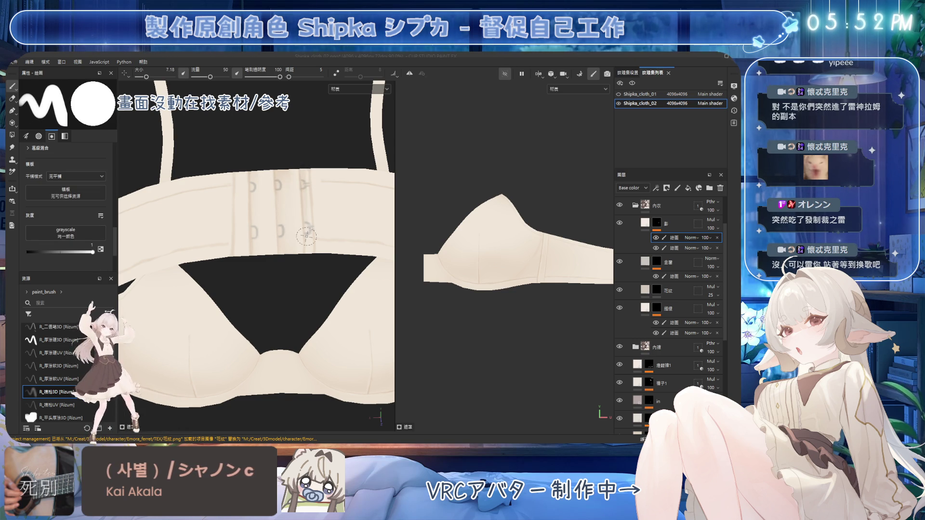
{"action": "key", "text": "2"}
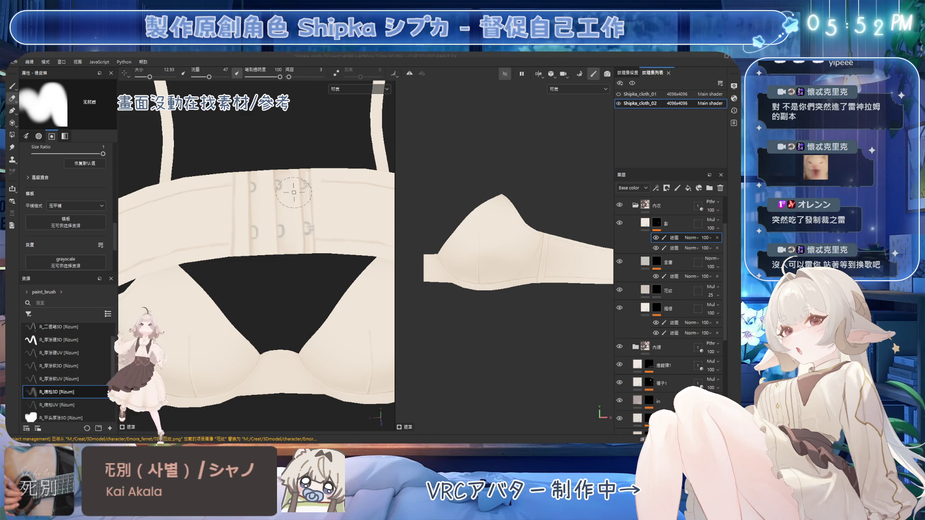
{"action": "key", "text": "bracketleft"}
{"action": "key", "text": "bracketleft"}
{"action": "key", "text": "bracketleft"}
{"action": "key", "text": "bracketleft"}
{"action": "key", "text": "bracketleft"}
{"action": "key", "text": "bracketleft"}
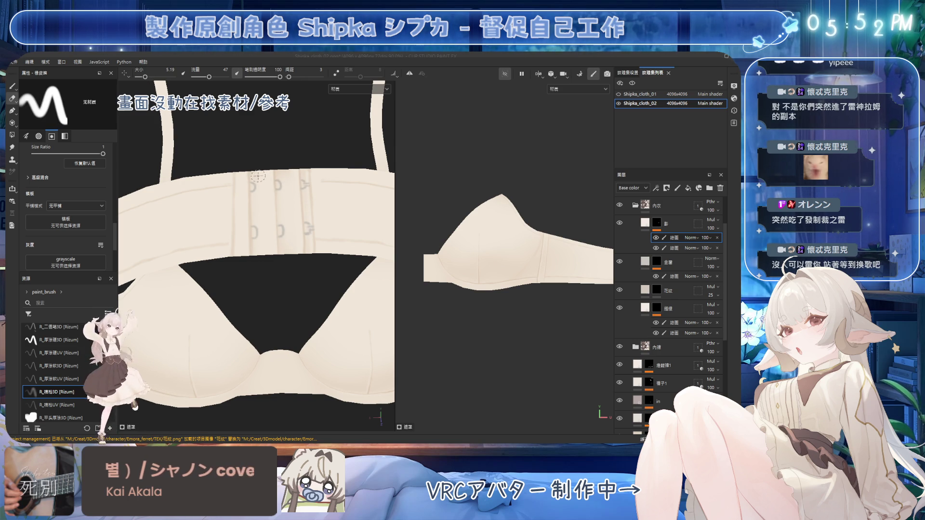
{"action": "key", "text": "1"}
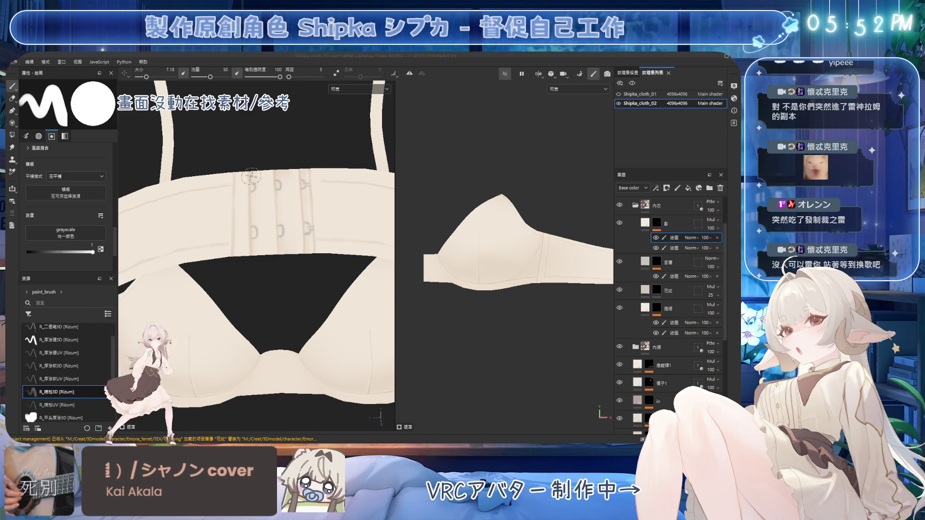
{"action": "key", "text": "bracketleft"}
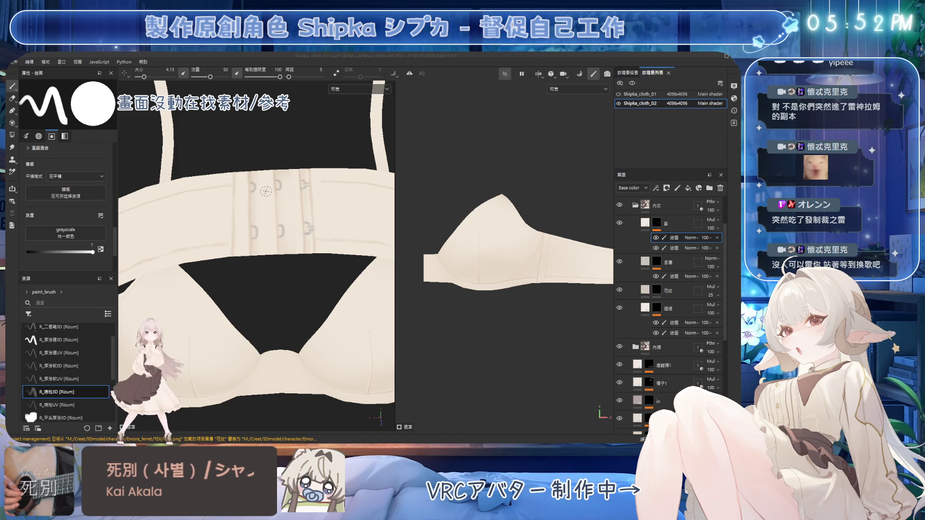
{"action": "key", "text": "2"}
{"action": "key", "text": "1"}
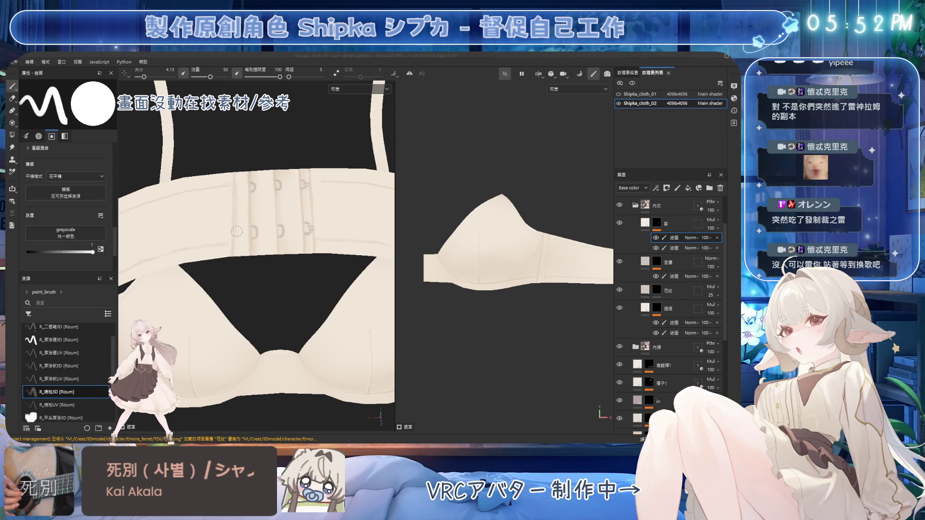
Step: Enlarge the eraser, save the project, and orbit to the back band hooks
{"action": "key", "text": "e"}
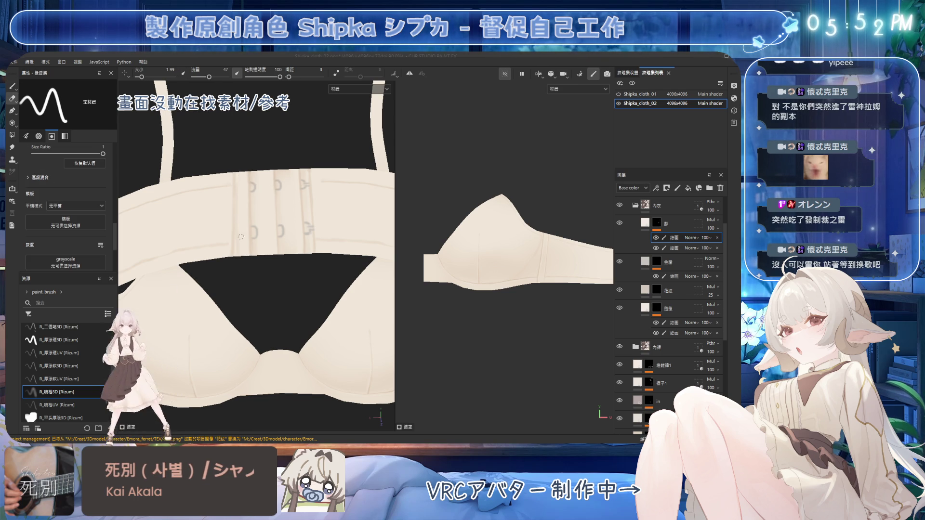
{"action": "key", "text": "bracketright"}
{"action": "key", "text": "bracketright"}
{"action": "key", "text": "bracketright"}
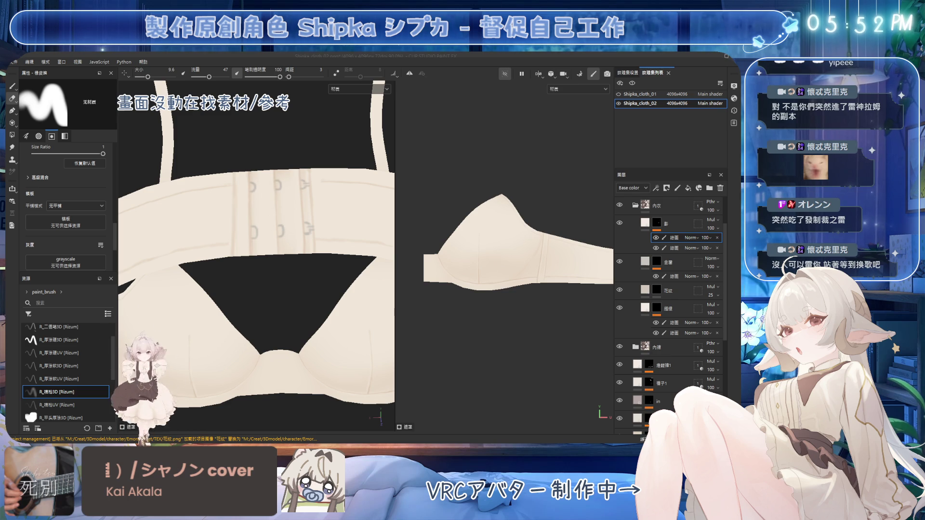
{"action": "key", "text": "ctrl+s"}
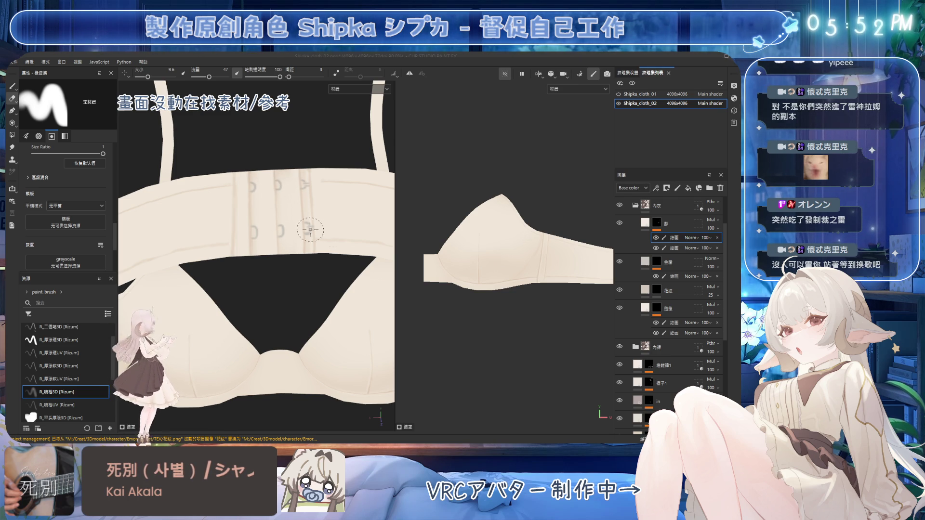
{"action": "mouse_move", "coordinate": [322, 169]}
{"action": "left_mouse_down", "text": "alt"}
{"action": "mouse_move", "coordinate": [303, 274]}
{"action": "mouse_move", "coordinate": [307, 216]}
{"action": "mouse_move", "coordinate": [310, 227]}
{"action": "left_mouse_up", "text": "alt"}
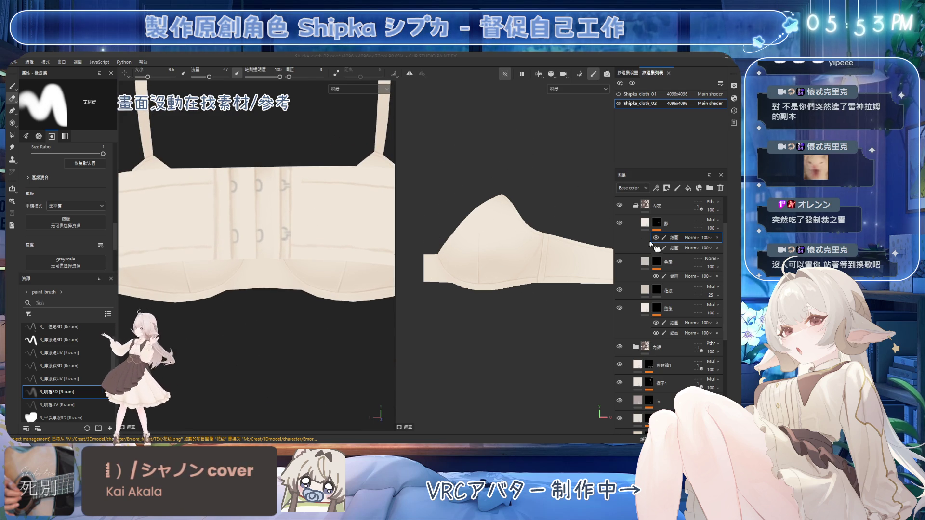
Step: Select the lower 繪圖 paint sub-layer beneath the 花紋 layer's mask
{"action": "left_click", "coordinate": [657, 290]}
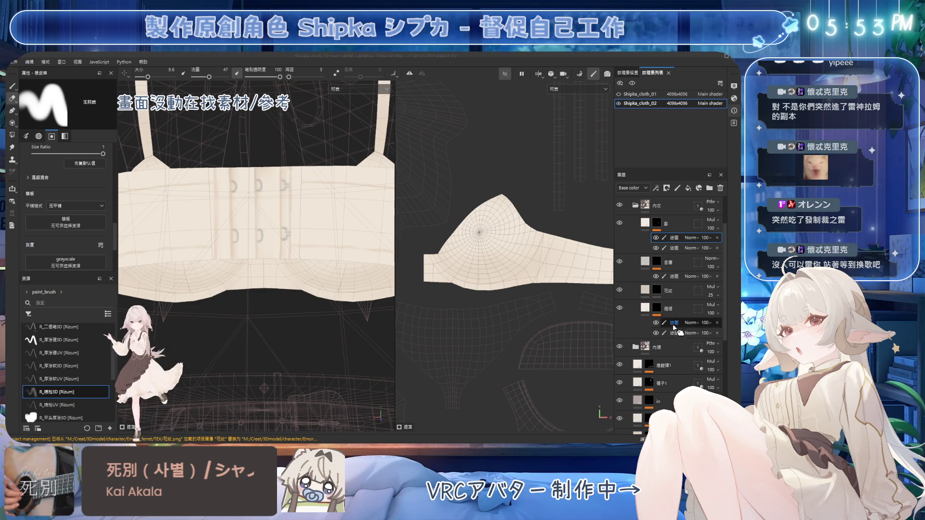
{"action": "left_click", "coordinate": [663, 335]}
{"action": "left_click_drag", "start_coordinate": [313, 183], "coordinate": [296, 236], "text": "alt"}
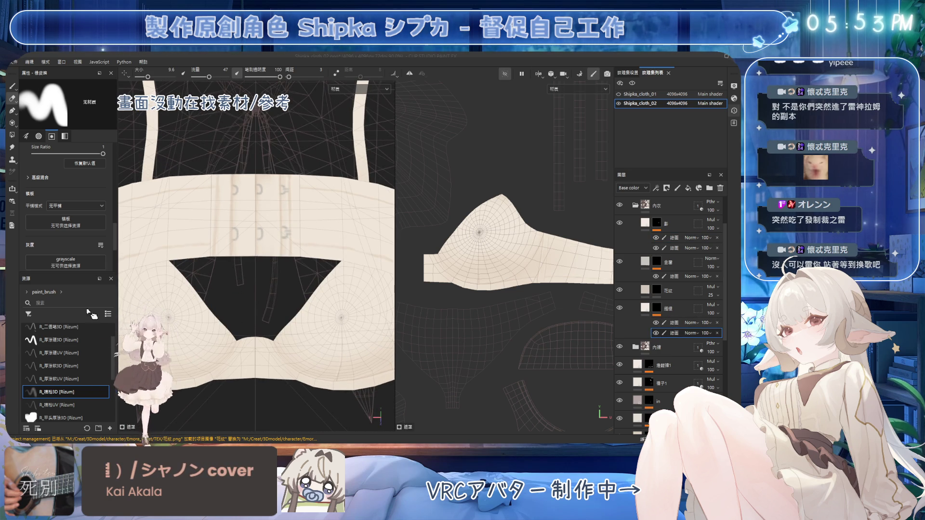
Step: Choose the hard-edged brush preset and shrink it for thin lines on the band
{"action": "left_click", "coordinate": [58, 339]}
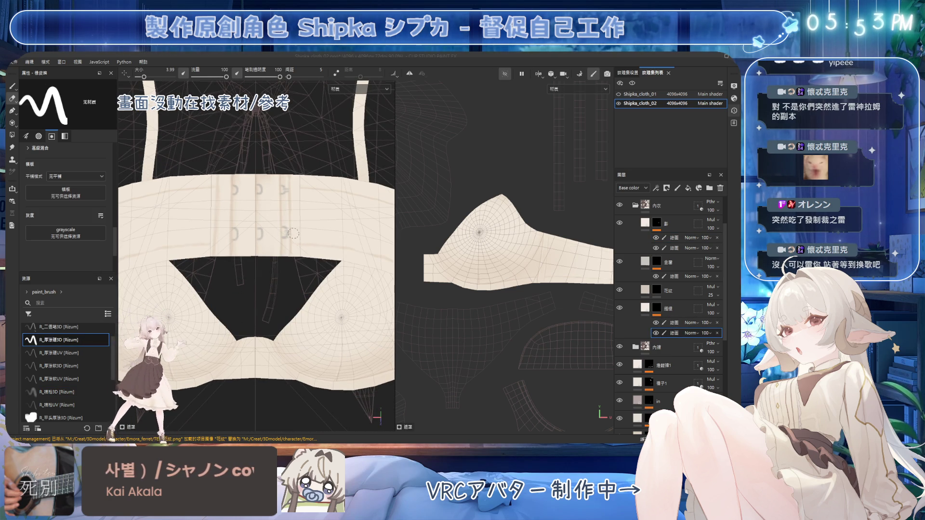
{"action": "key", "text": "1"}
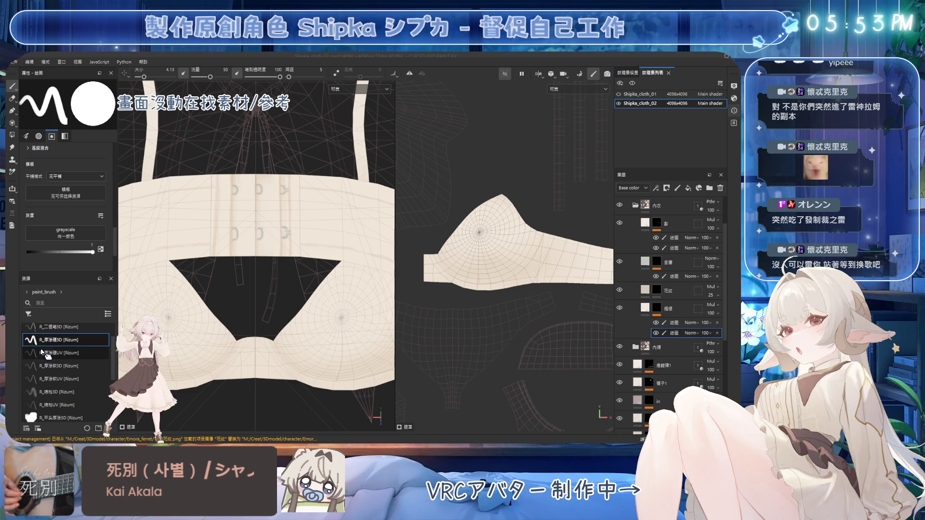
{"action": "key", "text": "bracketleft"}
{"action": "key", "text": "bracketleft"}
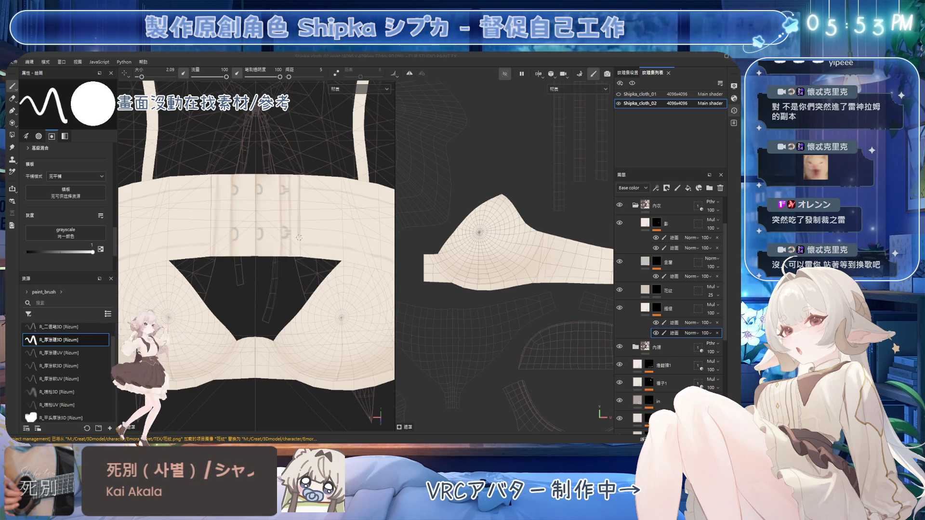
{"action": "key", "text": "e"}
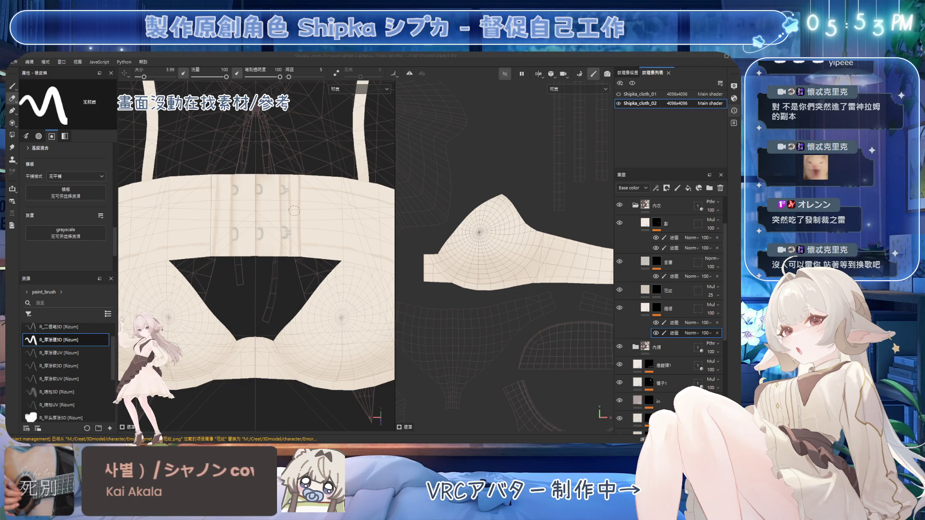
{"action": "left_click_drag", "start_coordinate": [235, 190], "coordinate": [222, 217], "text": "alt"}
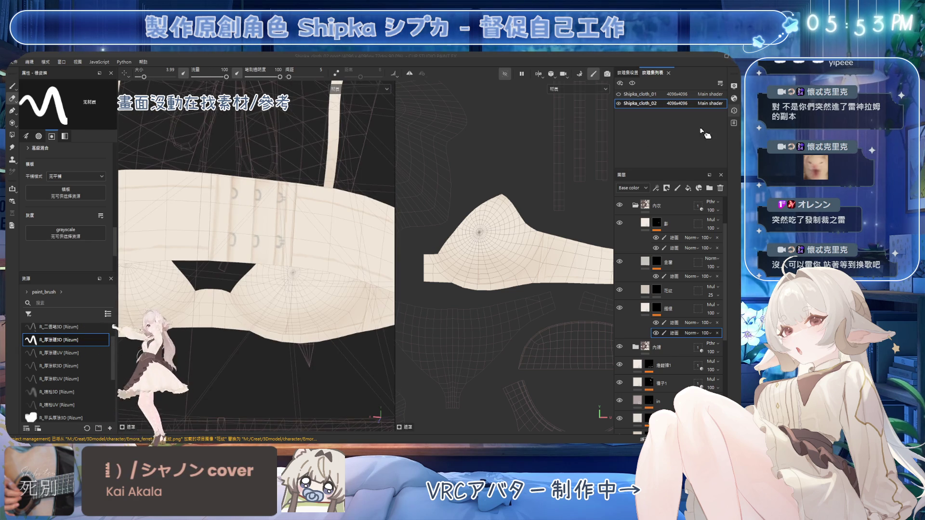
Step: Hide the mesh wireframe, orbit the bra toward a straight-on view, and save the project
{"action": "left_click", "coordinate": [735, 86]}
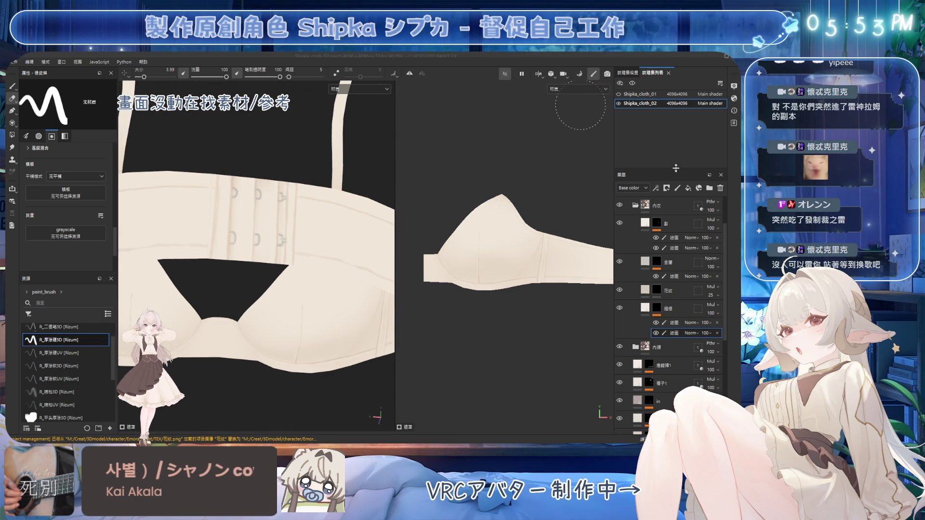
{"action": "left_click_drag", "start_coordinate": [270, 247], "coordinate": [205, 231], "text": "alt"}
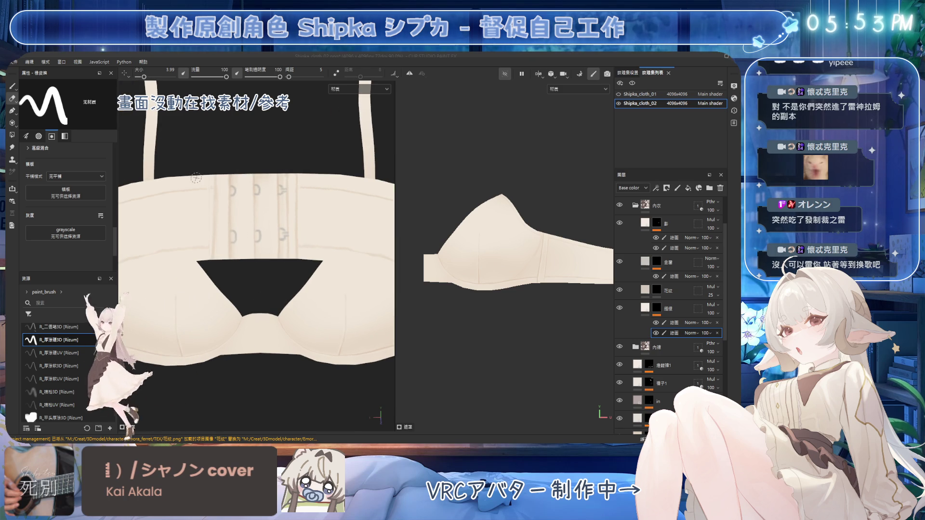
{"action": "scroll", "coordinate": [211, 180], "scroll_direction": "up", "scroll_amount": 2}
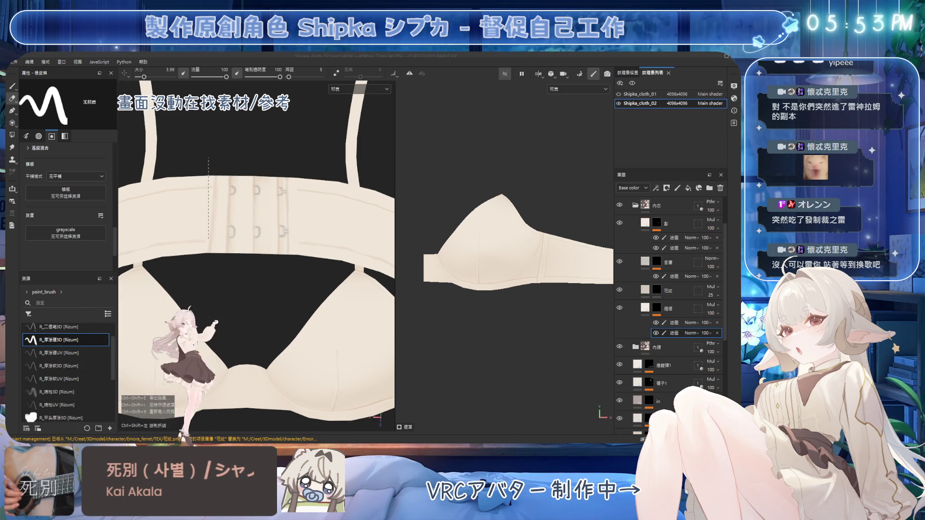
{"action": "left_click_drag", "start_coordinate": [281, 193], "coordinate": [294, 188], "text": "alt"}
{"action": "key", "text": "b"}
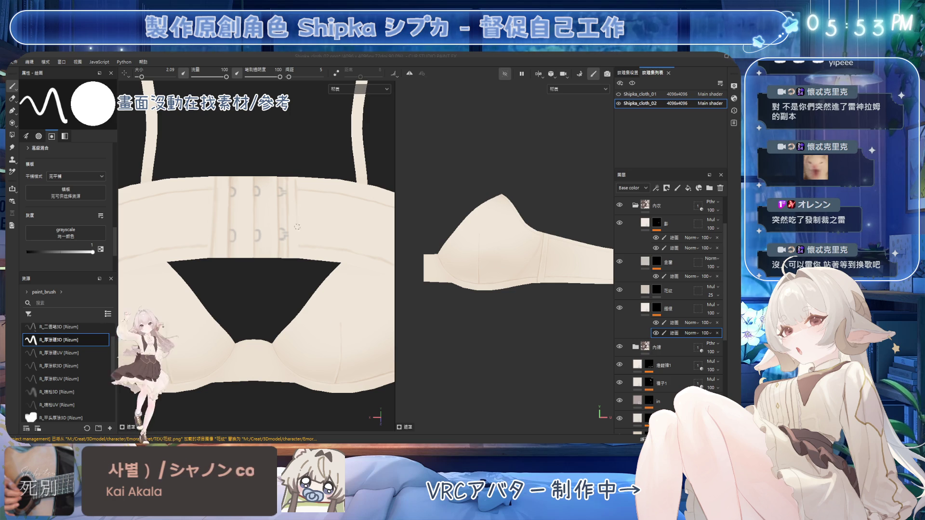
{"action": "left_click_drag", "start_coordinate": [303, 197], "coordinate": [303, 180], "text": "alt"}
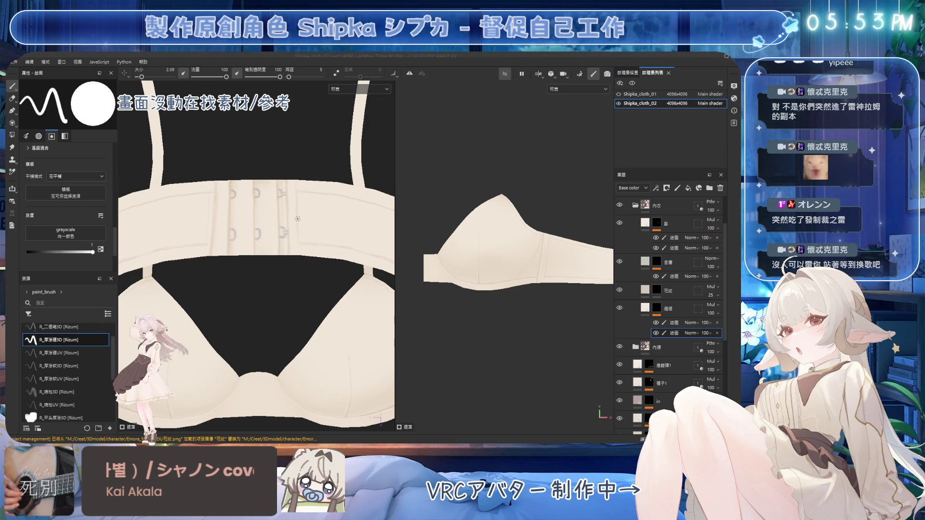
{"action": "left_click_drag", "start_coordinate": [270, 203], "coordinate": [207, 197], "text": "alt"}
{"action": "key", "text": "e"}
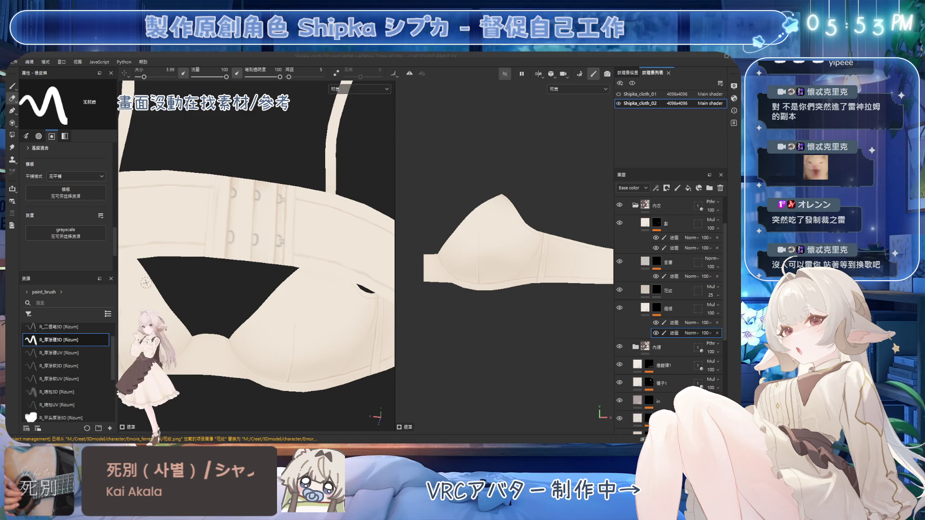
{"action": "key", "text": "ctrl+s"}
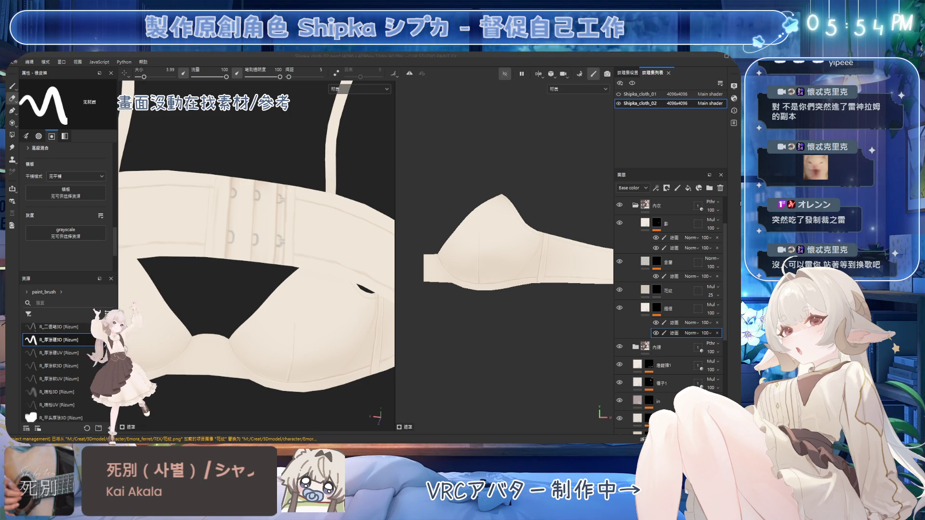
Step: Toggle the lower paint sub-layer's visibility to compare, then turn the view to face the hook band
{"action": "left_click_drag", "start_coordinate": [263, 202], "coordinate": [264, 185], "text": "alt"}
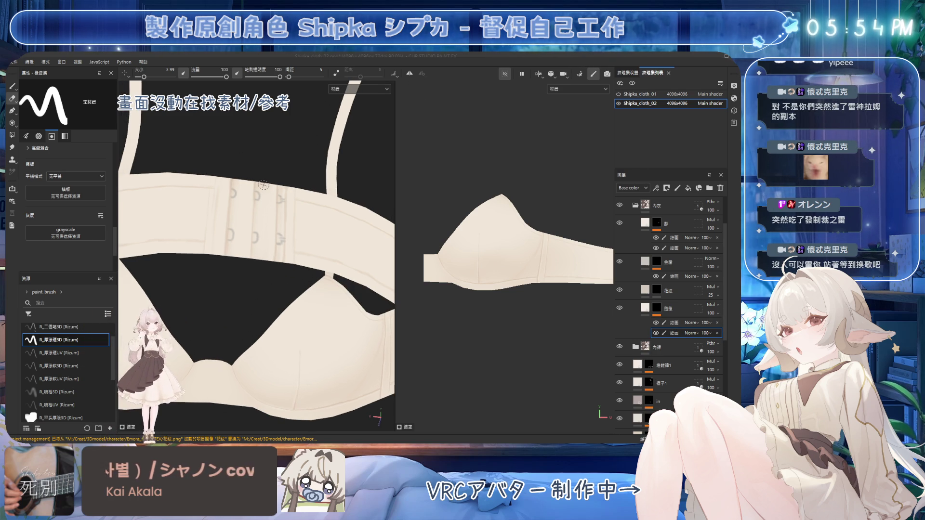
{"action": "left_click", "coordinate": [656, 333]}
{"action": "left_click", "coordinate": [656, 333]}
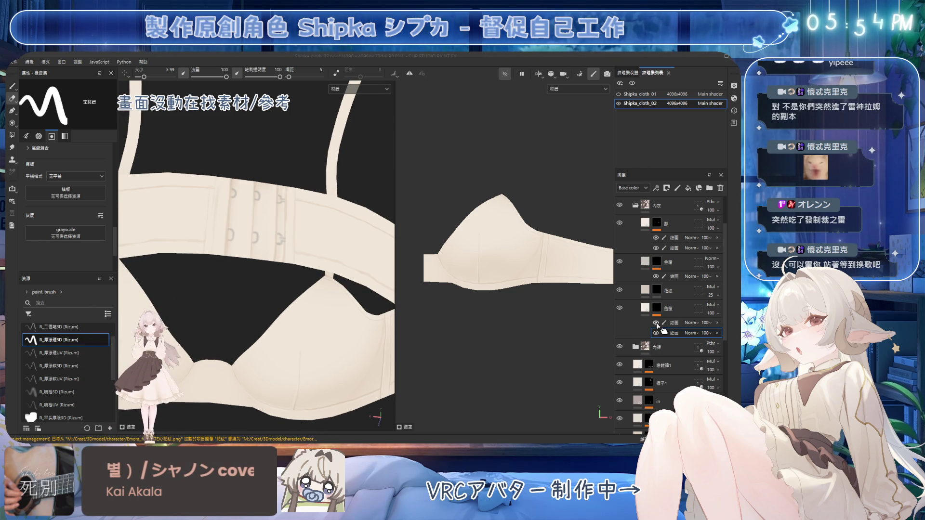
{"action": "left_click", "coordinate": [656, 334]}
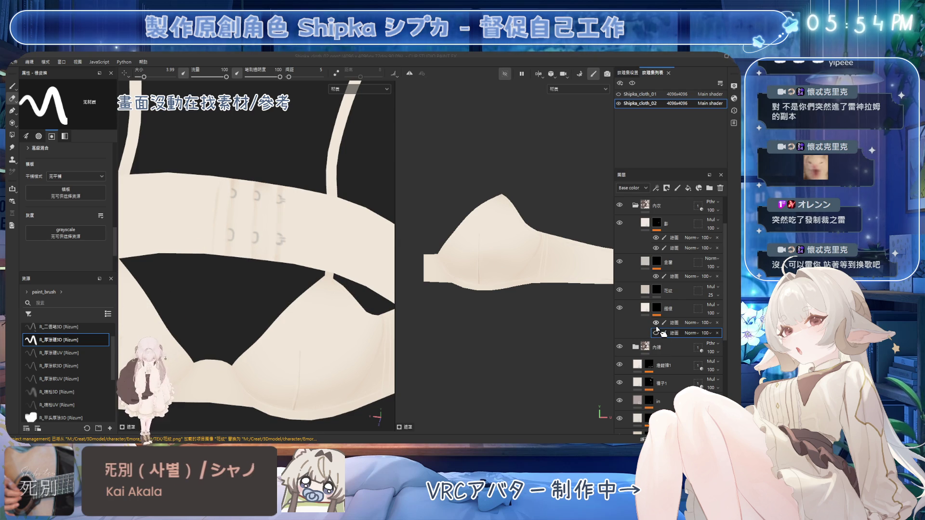
{"action": "left_click", "coordinate": [656, 333]}
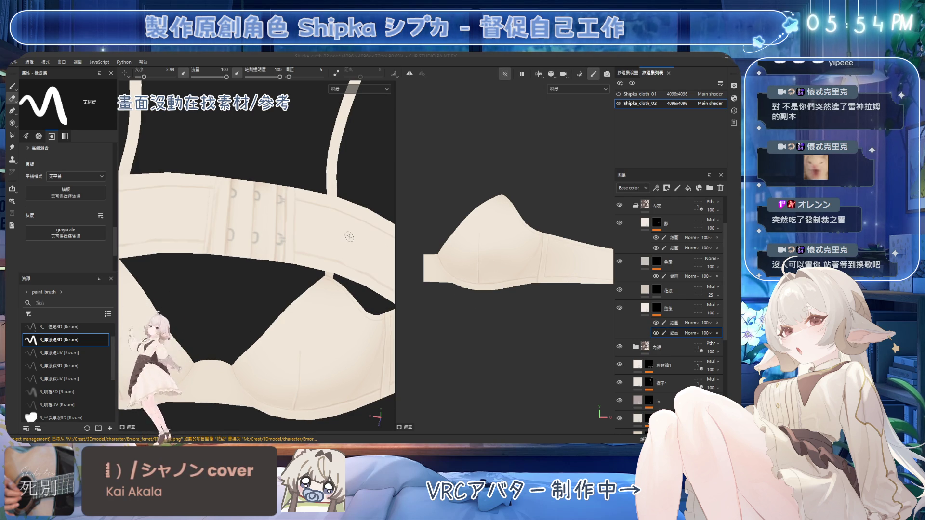
{"action": "left_click_drag", "start_coordinate": [349, 237], "coordinate": [331, 260], "text": "alt"}
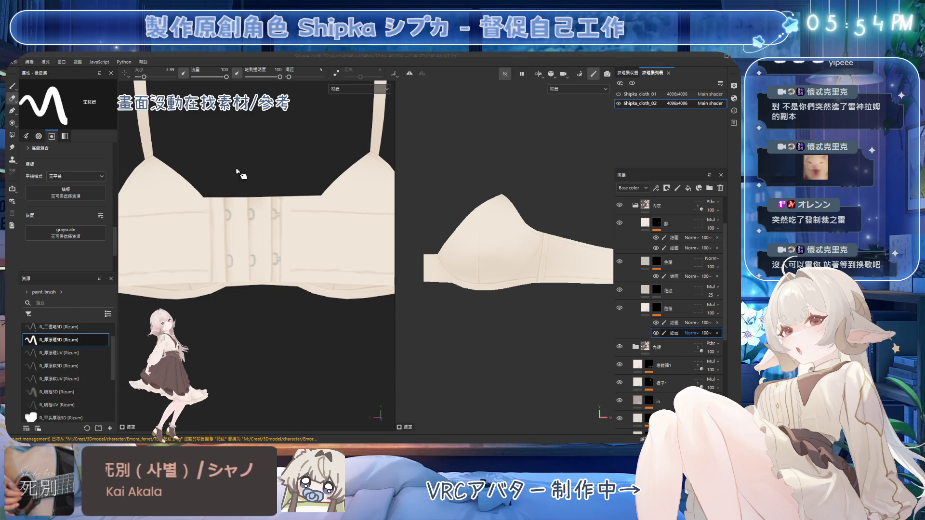
Step: Save, make 繪圖 the paint target with the eraser, and orbit sideways to the cup and strap
{"action": "key", "text": "1"}
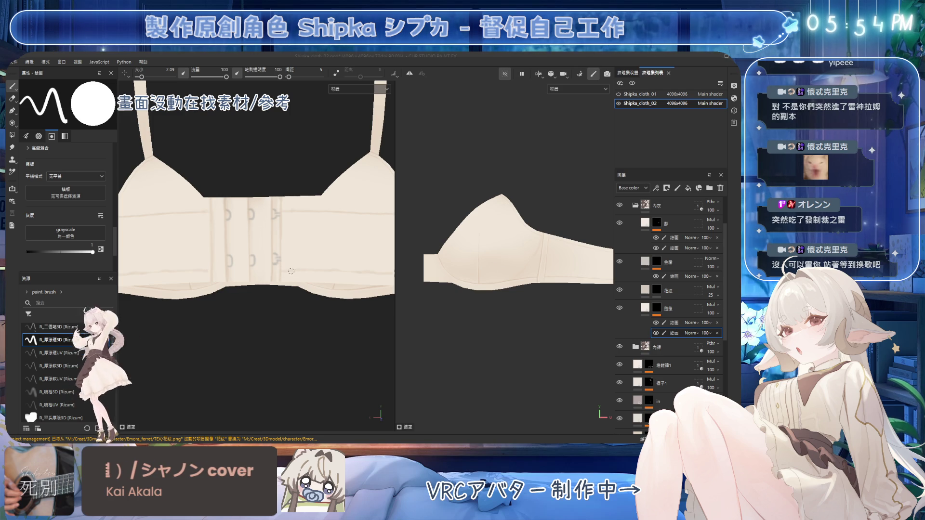
{"action": "key", "text": "ctrl+s"}
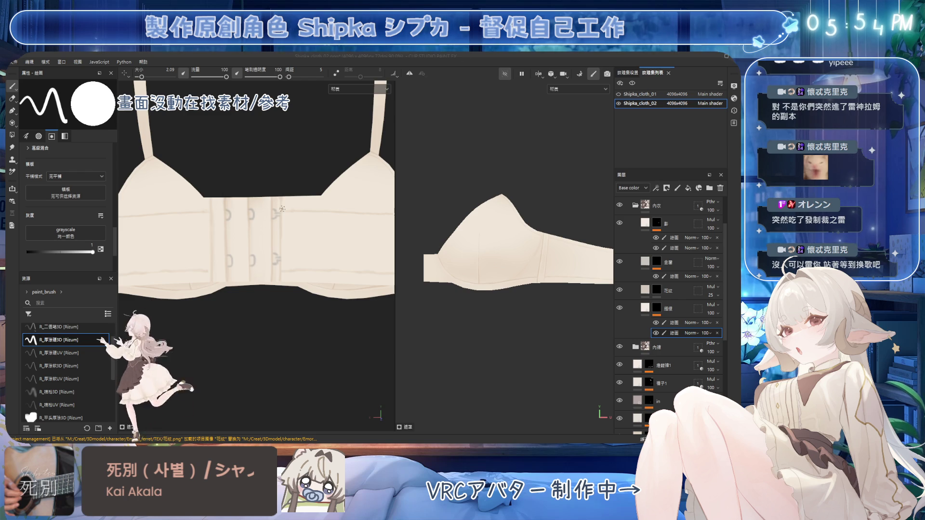
{"action": "scroll", "coordinate": [289, 227], "scroll_direction": "up", "scroll_amount": 5}
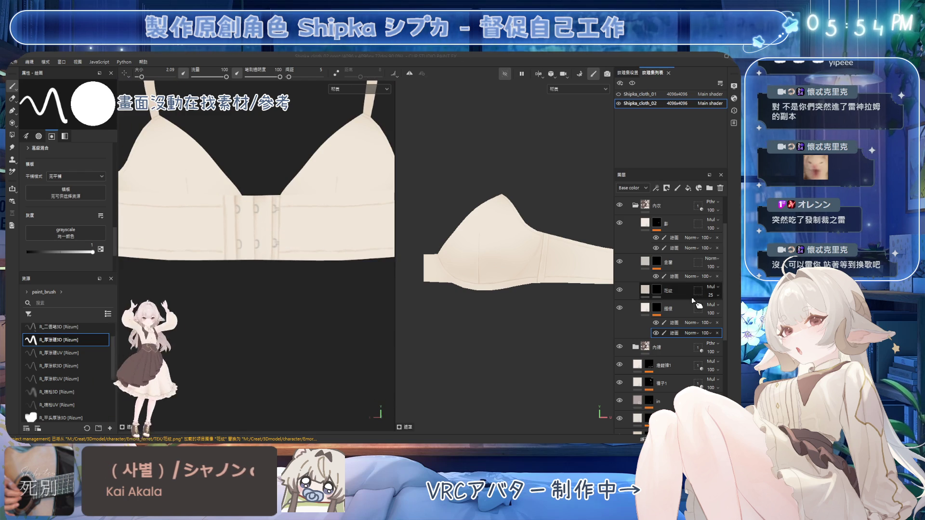
{"action": "left_click", "coordinate": [664, 239]}
{"action": "scroll", "coordinate": [272, 187], "scroll_direction": "up", "scroll_amount": 2}
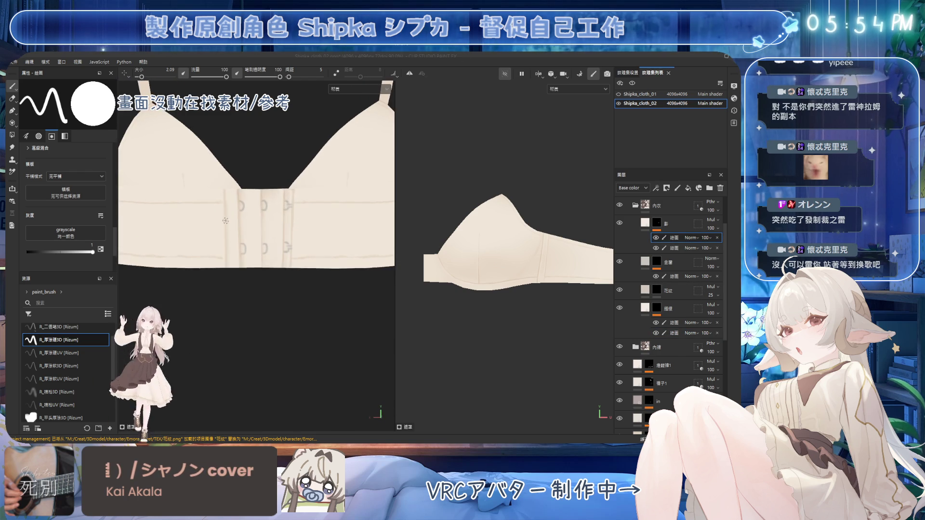
{"action": "key", "text": "e"}
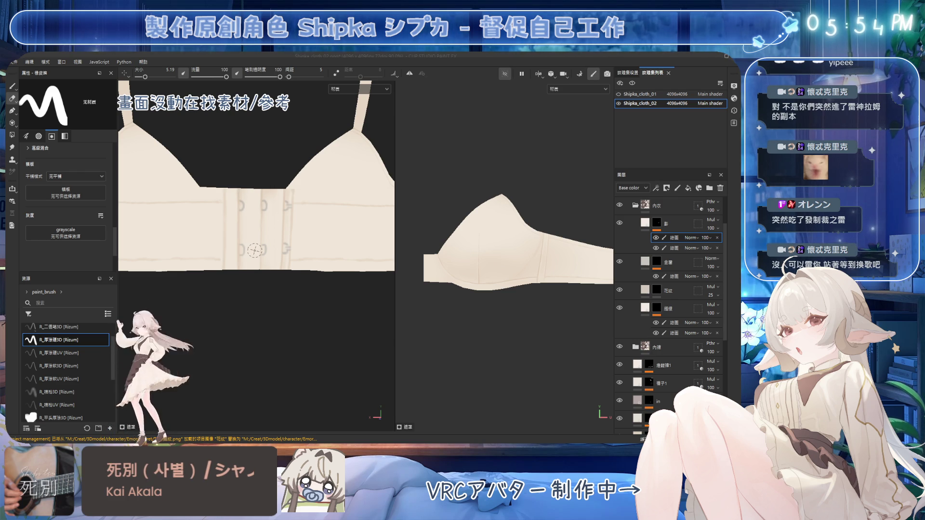
{"action": "scroll", "coordinate": [254, 250], "scroll_direction": "down", "scroll_amount": 5}
{"action": "mouse_move", "coordinate": [254, 250]}
{"action": "left_mouse_down", "text": "alt"}
{"action": "mouse_move", "coordinate": [197, 205]}
{"action": "mouse_move", "coordinate": [221, 195]}
{"action": "mouse_move", "coordinate": [275, 209]}
{"action": "left_mouse_up", "text": "alt"}
{"action": "scroll", "coordinate": [275, 209], "scroll_direction": "up", "scroll_amount": 3}
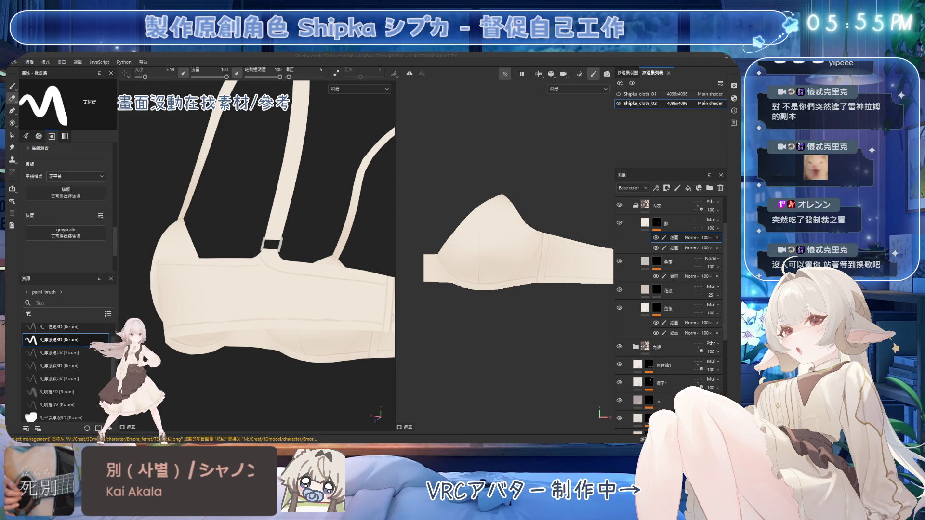
Step: Enlarge the eraser to about 10.6 and the brush to about 13.8 near the cups
{"action": "mouse_move", "coordinate": [319, 116]}
{"action": "left_mouse_down", "text": "alt"}
{"action": "mouse_move", "coordinate": [312, 208]}
{"action": "mouse_move", "coordinate": [351, 165]}
{"action": "left_mouse_up", "text": "alt"}
{"action": "key", "text": "b"}
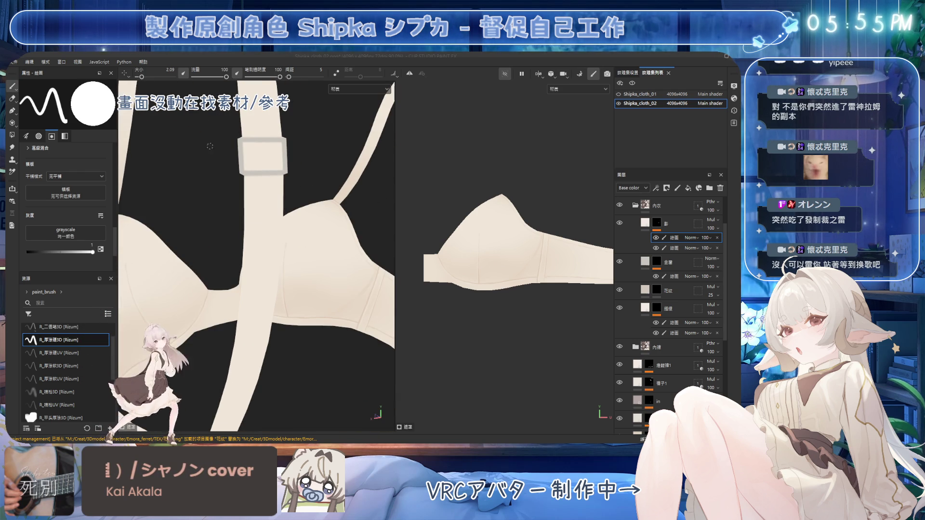
{"action": "key", "text": "bracketright"}
{"action": "key", "text": "bracketright"}
{"action": "key", "text": "bracketright"}
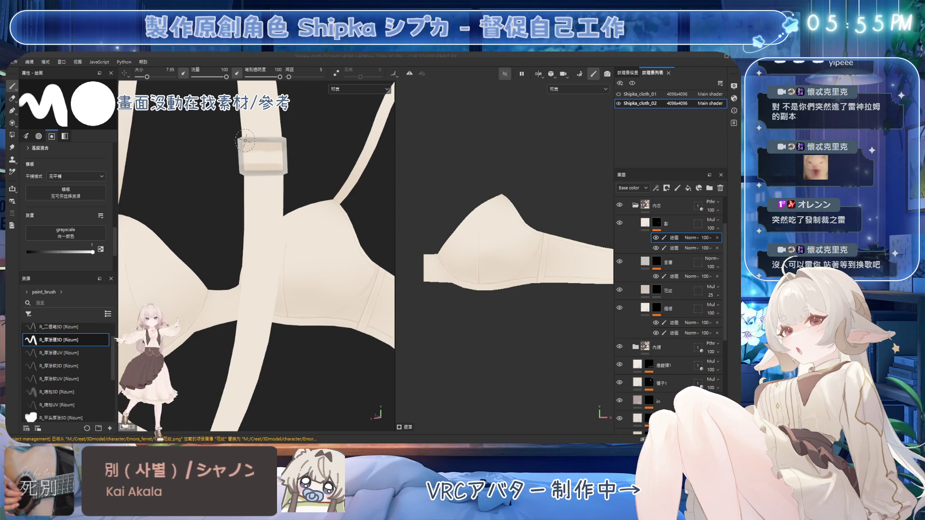
{"action": "key", "text": "e"}
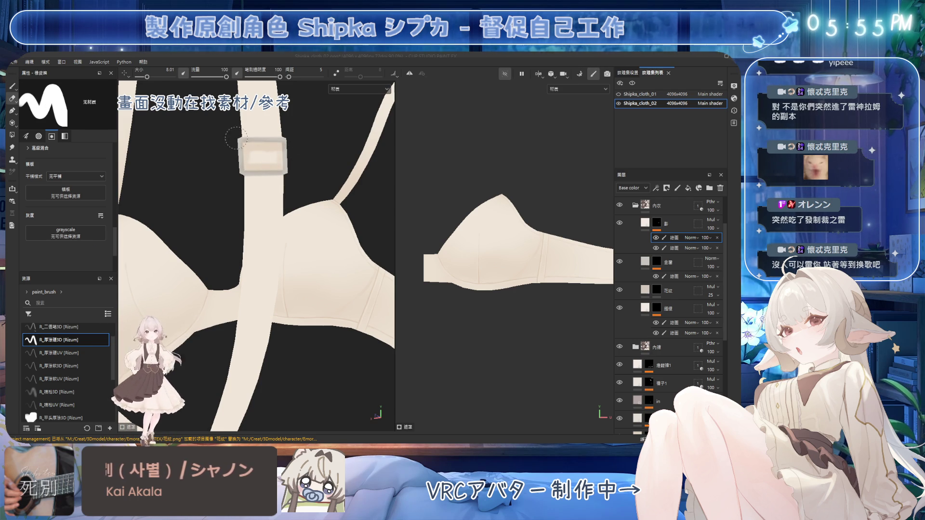
{"action": "right_click_drag", "start_coordinate": [264, 153], "coordinate": [272, 153], "text": "ctrl"}
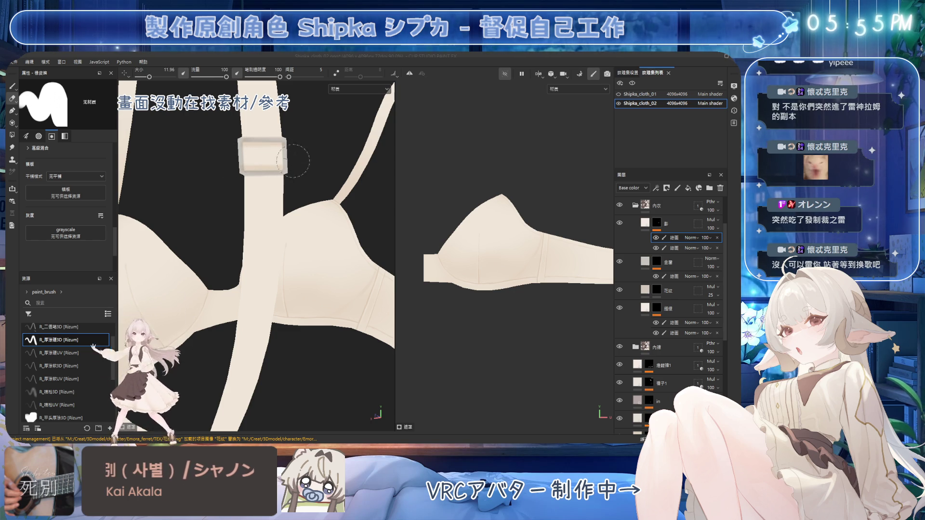
{"action": "key", "text": "1"}
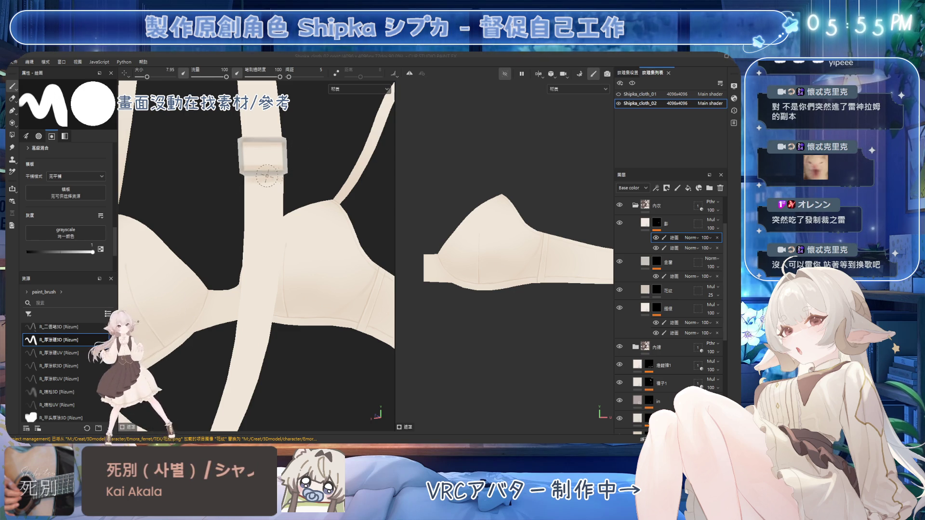
{"action": "right_click_drag", "start_coordinate": [248, 181], "coordinate": [269, 181], "text": "ctrl"}
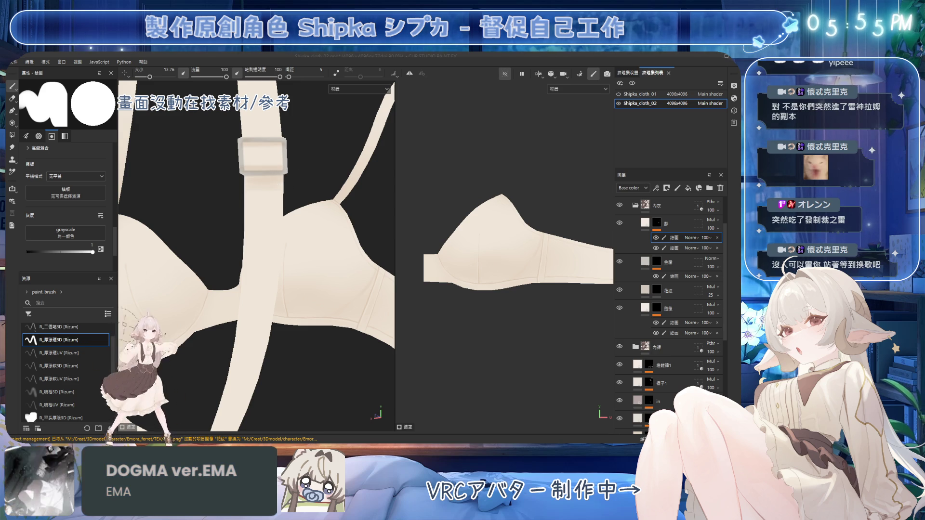
Step: Use the R_噴槍3D airbrush at flow 61, size 26.6; eraser flow 55, size 21.5
{"action": "left_click", "coordinate": [78, 391]}
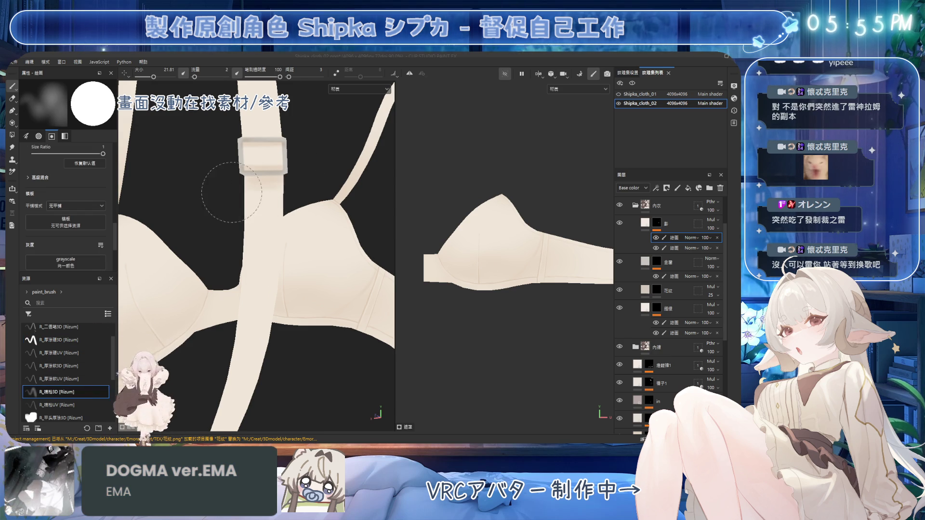
{"action": "mouse_move", "coordinate": [310, 223]}
{"action": "left_mouse_down", "text": "ctrl"}
{"action": "mouse_move", "coordinate": [378, 289]}
{"action": "mouse_move", "coordinate": [402, 256]}
{"action": "left_mouse_up", "text": "ctrl"}
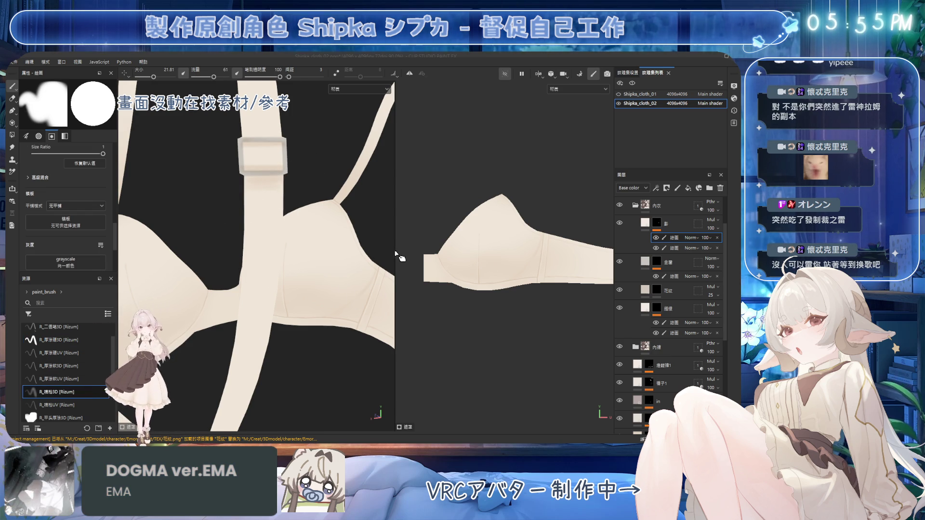
{"action": "left_click_drag", "start_coordinate": [187, 221], "coordinate": [212, 207], "text": "alt"}
{"action": "right_click_drag", "start_coordinate": [212, 207], "coordinate": [226, 207], "text": "ctrl"}
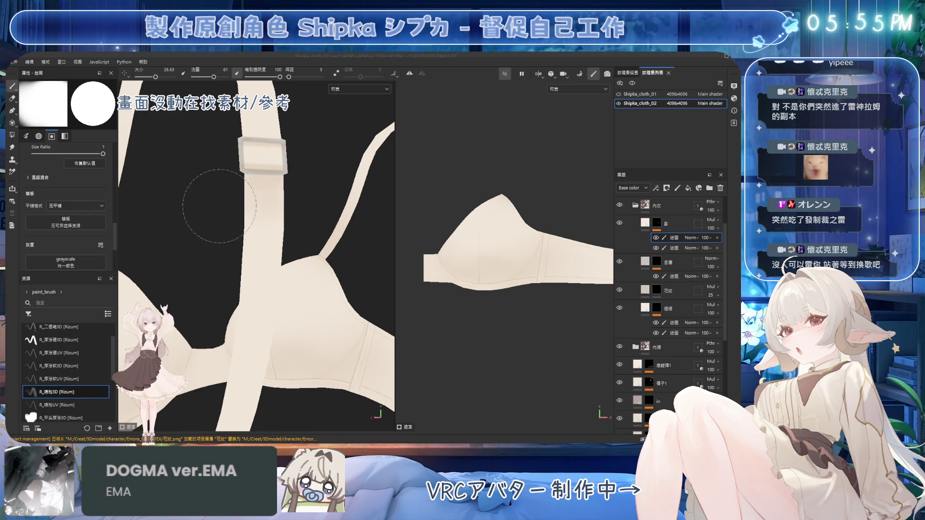
{"action": "key", "text": "e"}
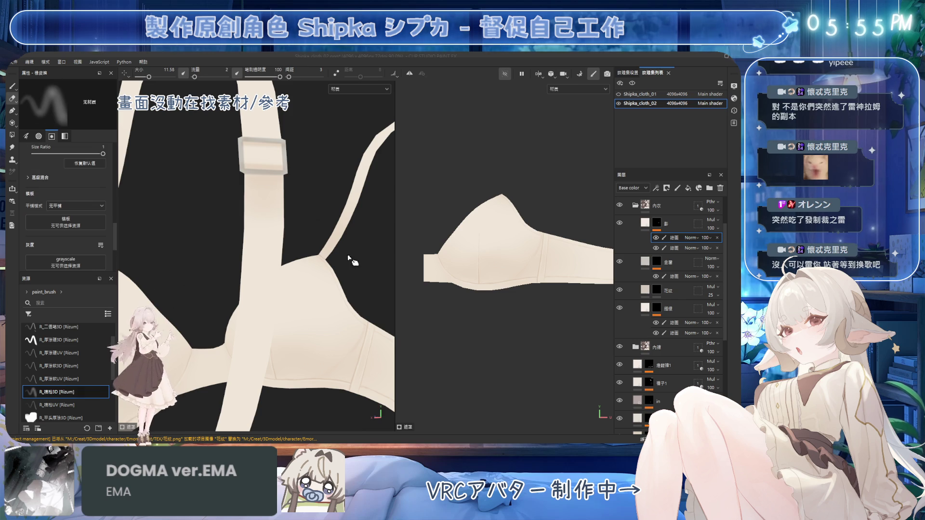
{"action": "left_click_drag", "start_coordinate": [357, 336], "coordinate": [418, 275], "text": "ctrl"}
{"action": "right_click_drag", "start_coordinate": [423, 258], "coordinate": [268, 218], "text": "ctrl"}
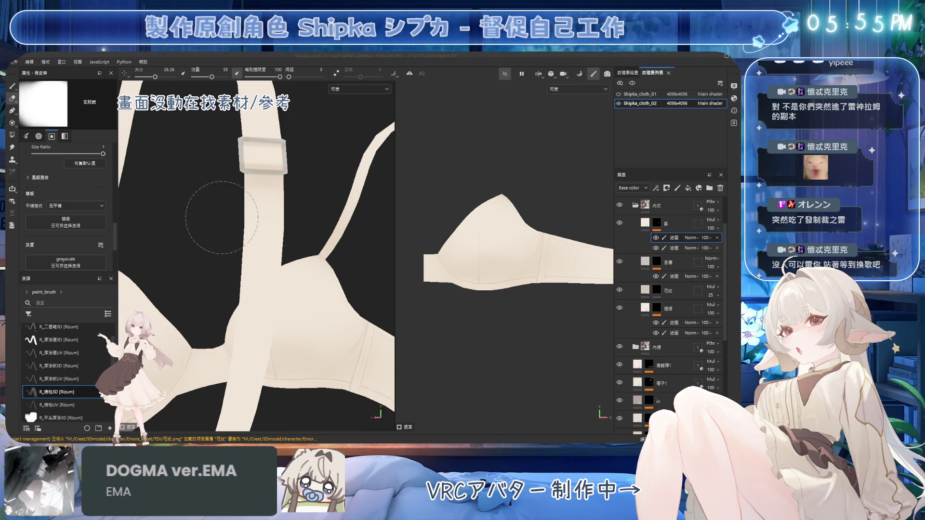
Step: Orbit to side and front views of the cups and enlarge the brush to about 41.7
{"action": "scroll", "coordinate": [290, 195], "scroll_direction": "down", "scroll_amount": 5}
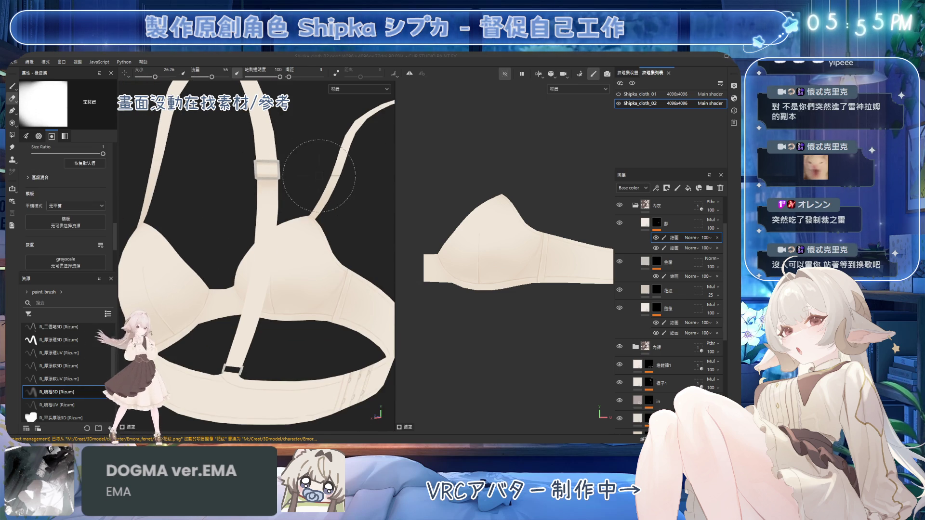
{"action": "mouse_move", "coordinate": [329, 210]}
{"action": "left_mouse_down", "text": "alt"}
{"action": "mouse_move", "coordinate": [253, 238]}
{"action": "mouse_move", "coordinate": [258, 183]}
{"action": "left_mouse_up", "text": "alt"}
{"action": "key", "text": "1"}
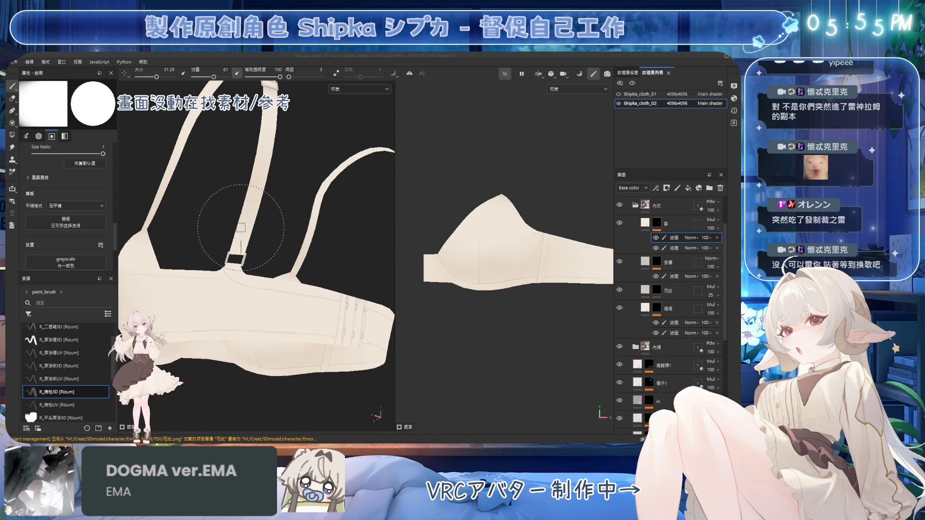
{"action": "mouse_move", "coordinate": [240, 228]}
{"action": "left_mouse_down", "text": "alt"}
{"action": "mouse_move", "coordinate": [253, 281]}
{"action": "mouse_move", "coordinate": [241, 269]}
{"action": "left_mouse_up", "text": "alt"}
{"action": "right_click_drag", "start_coordinate": [186, 281], "coordinate": [207, 281], "text": "ctrl"}
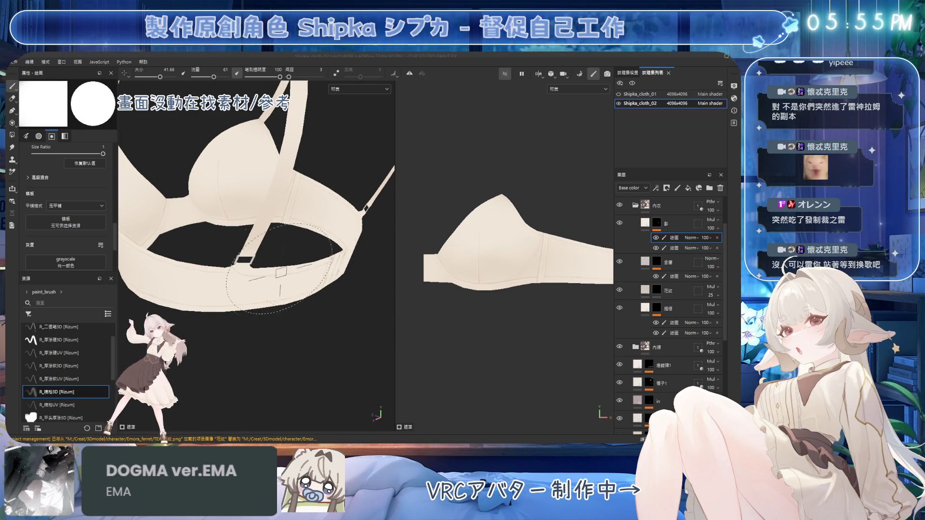
{"action": "left_click_drag", "start_coordinate": [339, 219], "coordinate": [289, 224], "text": "alt"}
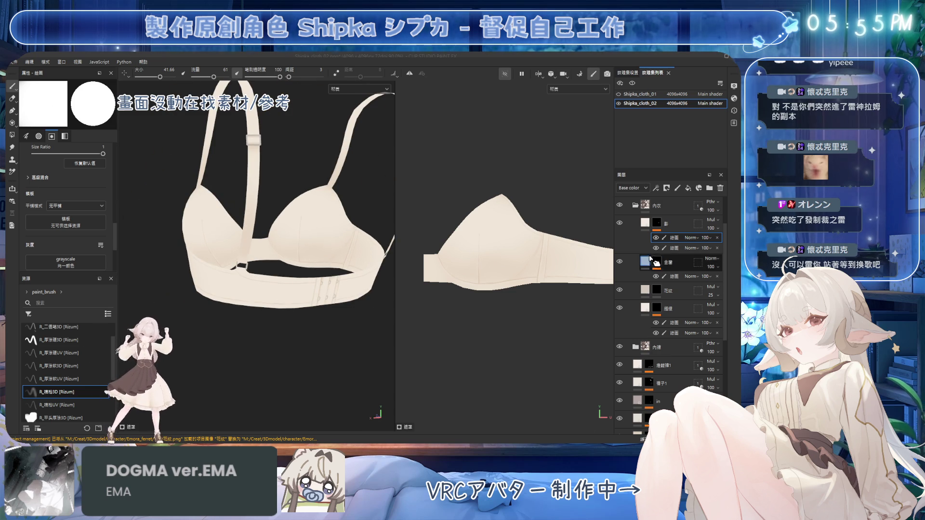
{"action": "left_click", "coordinate": [655, 247]}
{"action": "left_click", "coordinate": [656, 248]}
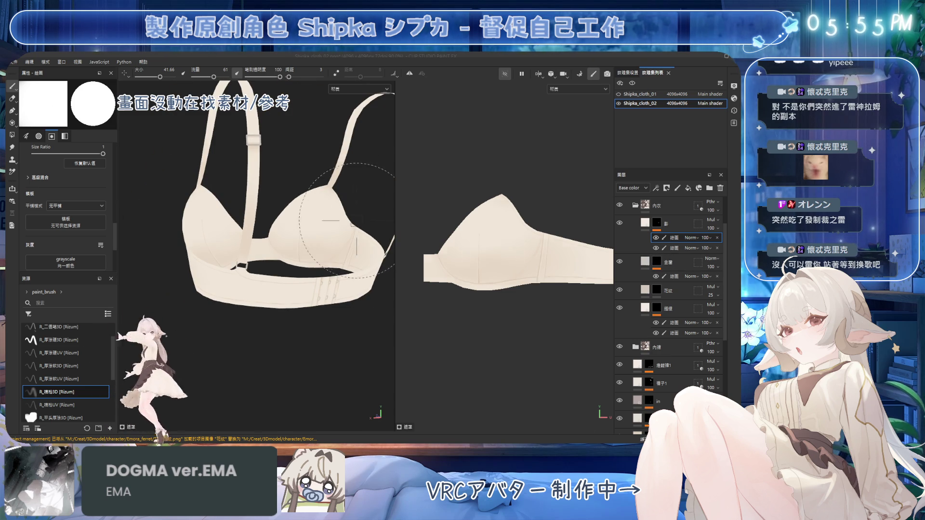
{"action": "left_click", "coordinate": [656, 247]}
{"action": "key", "text": "ctrl+z"}
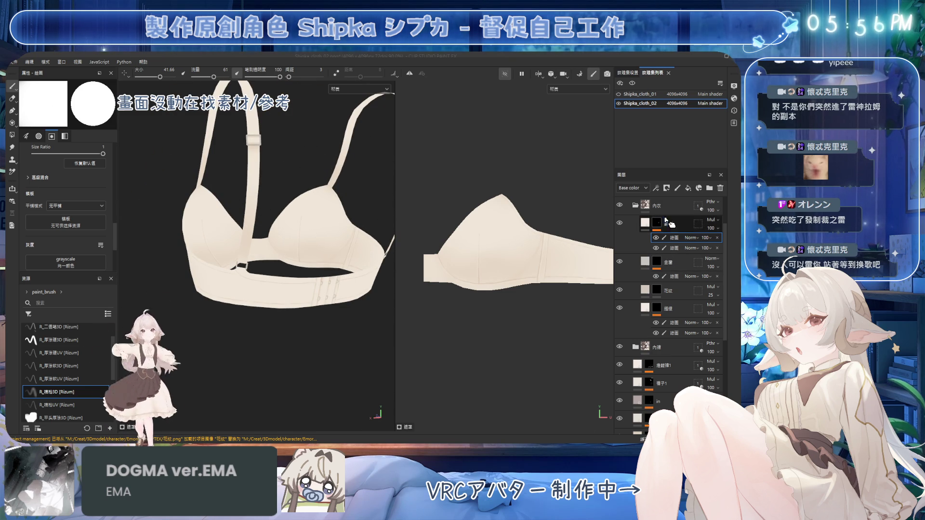
{"action": "left_click", "coordinate": [656, 248]}
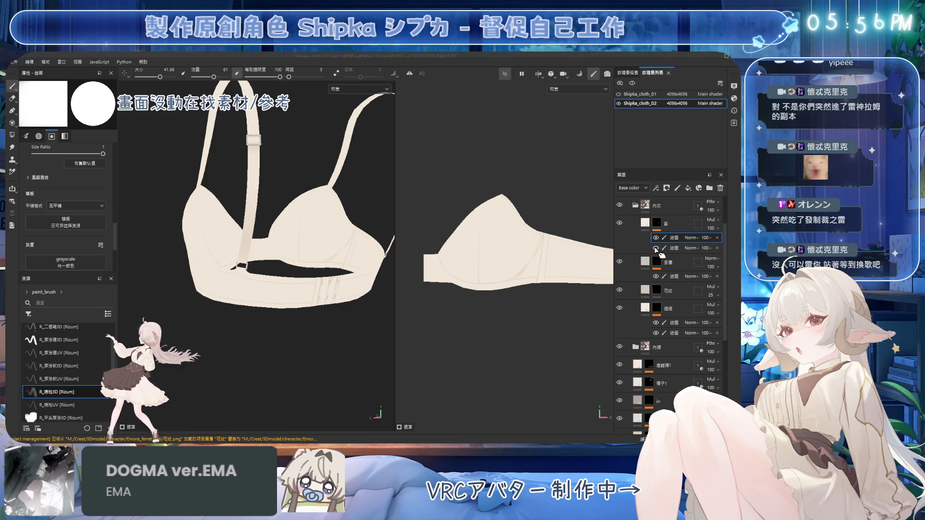
{"action": "left_click", "coordinate": [656, 247]}
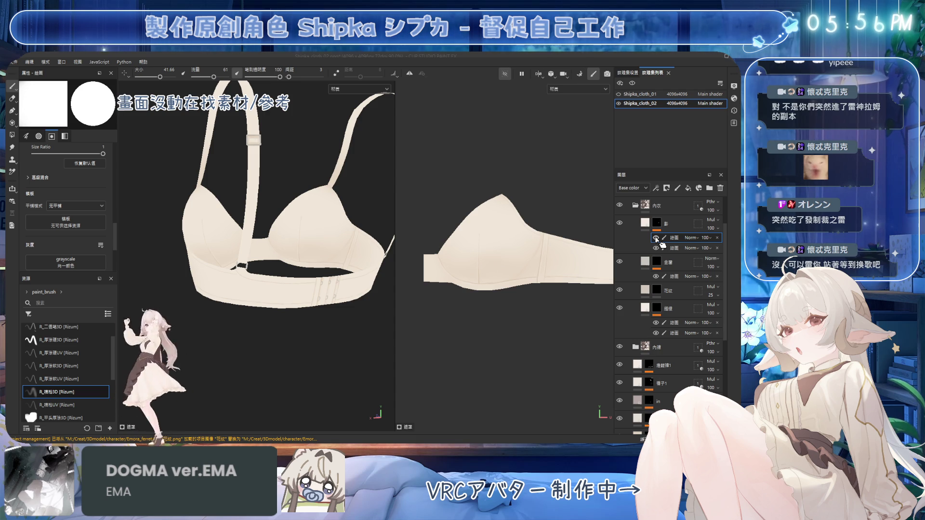
{"action": "left_click", "coordinate": [674, 248]}
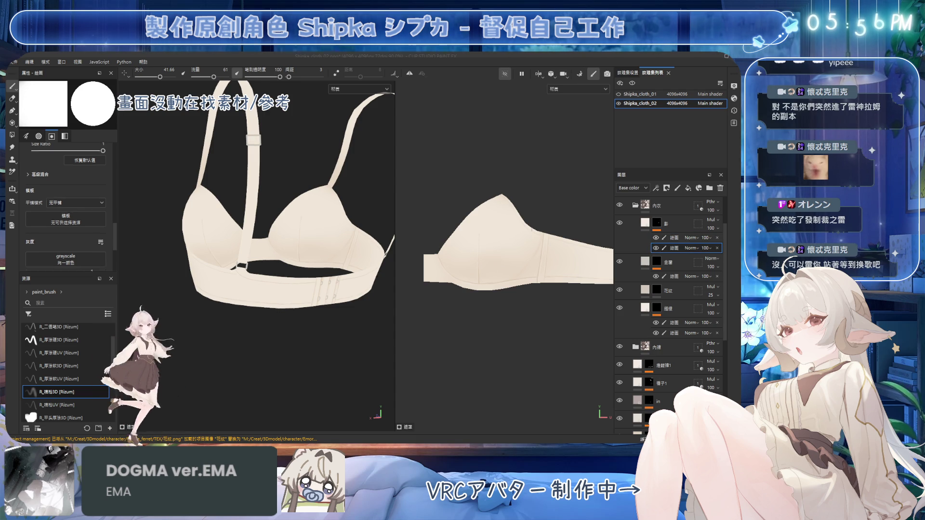
{"action": "scroll", "coordinate": [299, 231], "scroll_direction": "up", "scroll_amount": 3}
{"action": "left_click_drag", "start_coordinate": [299, 231], "coordinate": [227, 207], "text": "alt"}
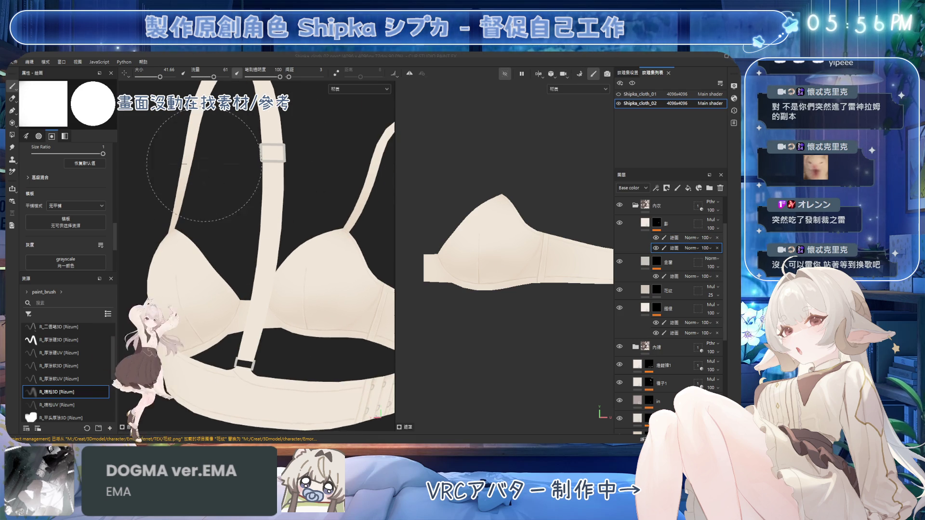
Step: Shrink the brush to about 16.4 and the eraser to about 3.6 for the strap buckle
{"action": "right_click_drag", "start_coordinate": [308, 147], "coordinate": [275, 156], "text": "ctrl"}
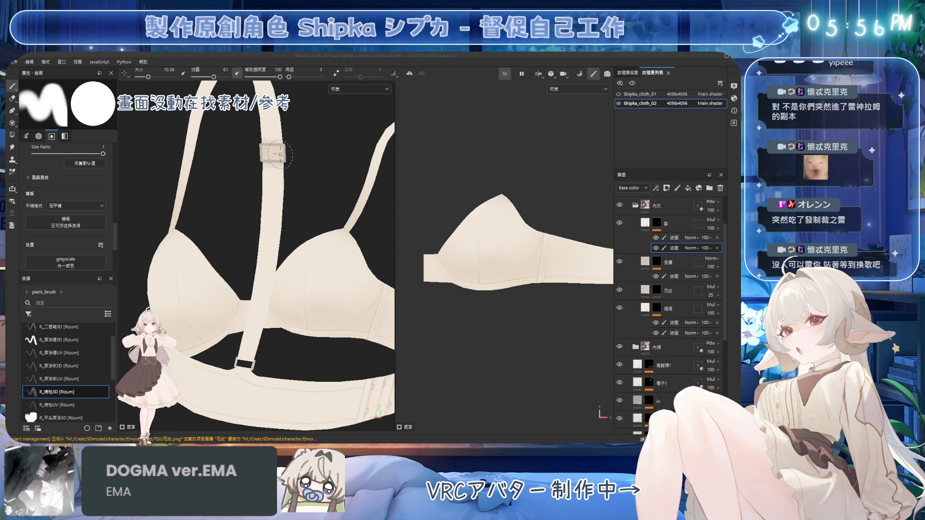
{"action": "key", "text": "e"}
{"action": "right_click_drag", "start_coordinate": [272, 154], "coordinate": [277, 166], "text": "ctrl"}
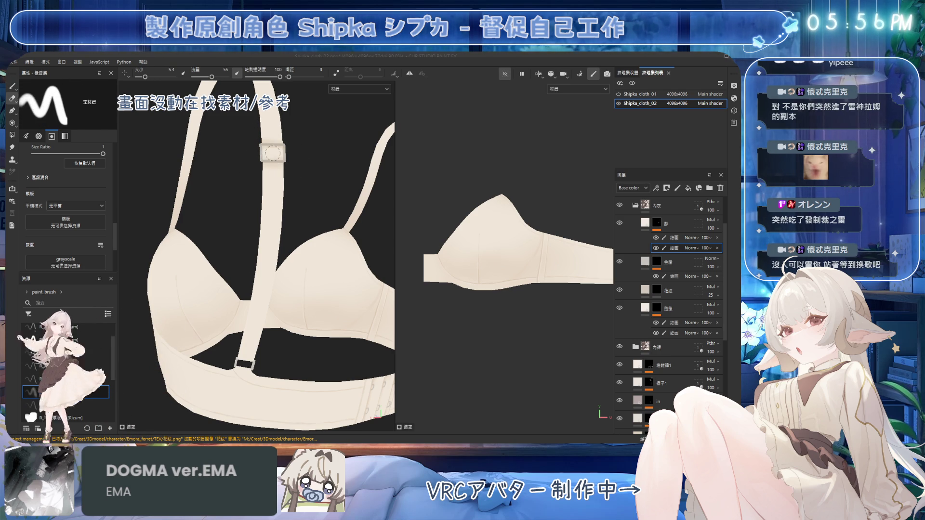
{"action": "key", "text": "1"}
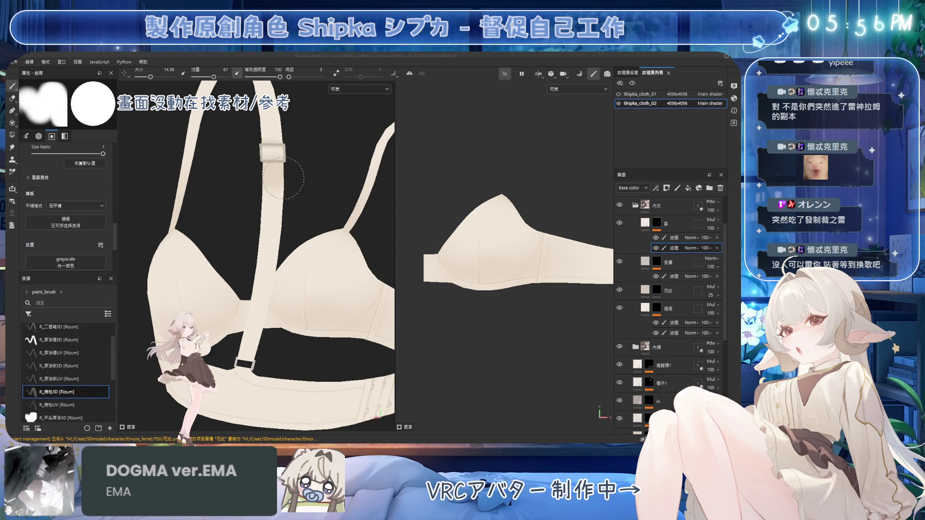
{"action": "key", "text": "2"}
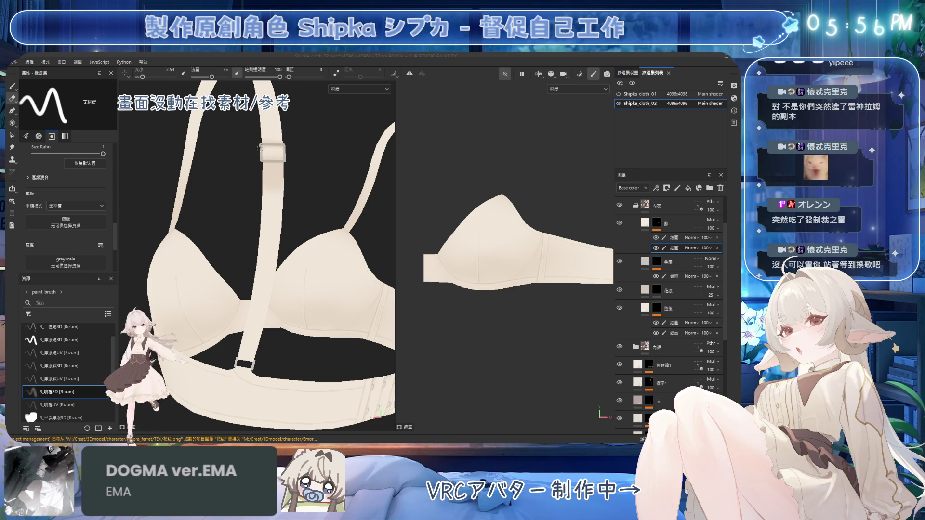
{"action": "scroll", "coordinate": [278, 144], "scroll_direction": "up", "scroll_amount": 3}
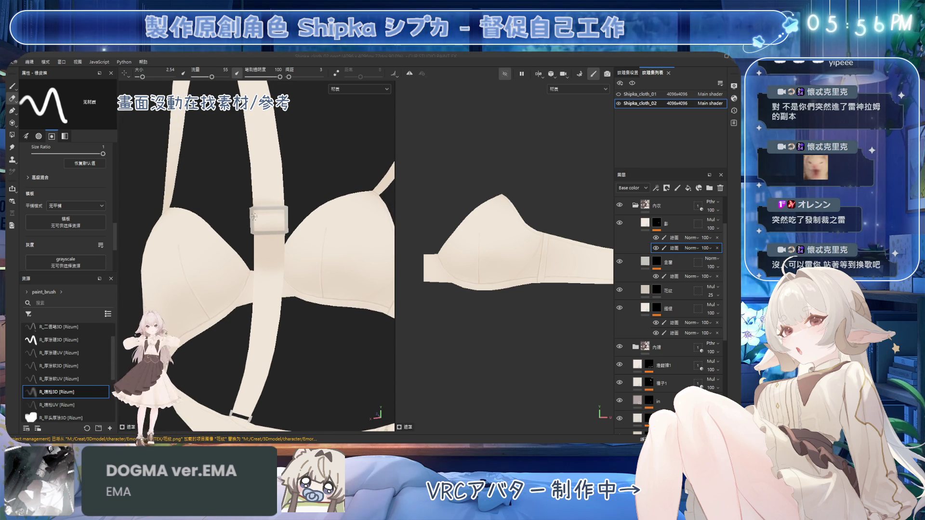
Step: Shrink the brush to 2.69 at flow 61 and touch up the buckle edges by painting and erasing
{"action": "left_click_drag", "start_coordinate": [290, 234], "coordinate": [272, 236], "text": "alt"}
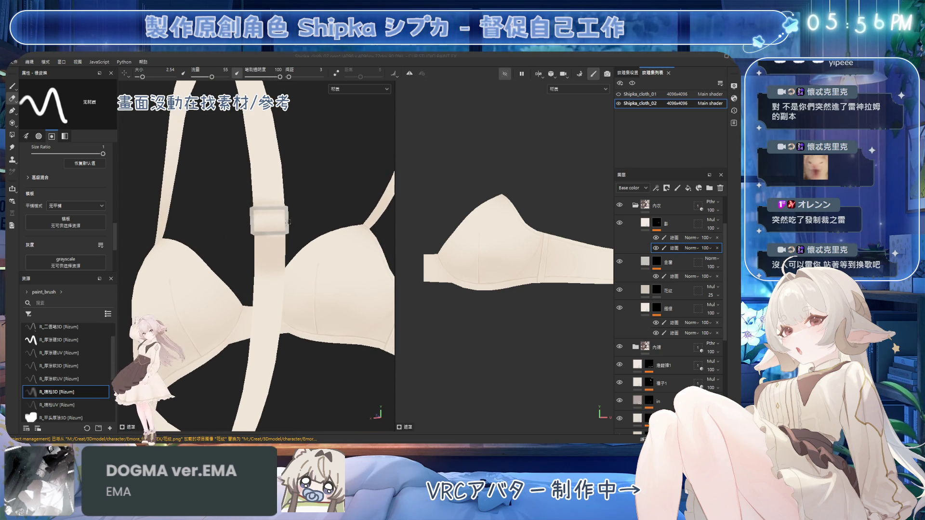
{"action": "key", "text": "1"}
{"action": "right_click_drag", "start_coordinate": [272, 236], "coordinate": [254, 243], "text": "ctrl"}
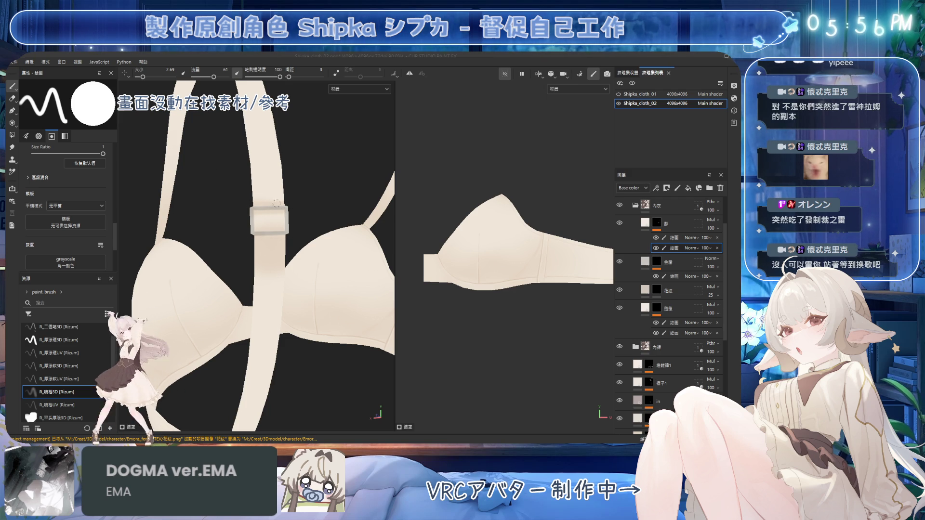
{"action": "key", "text": "e"}
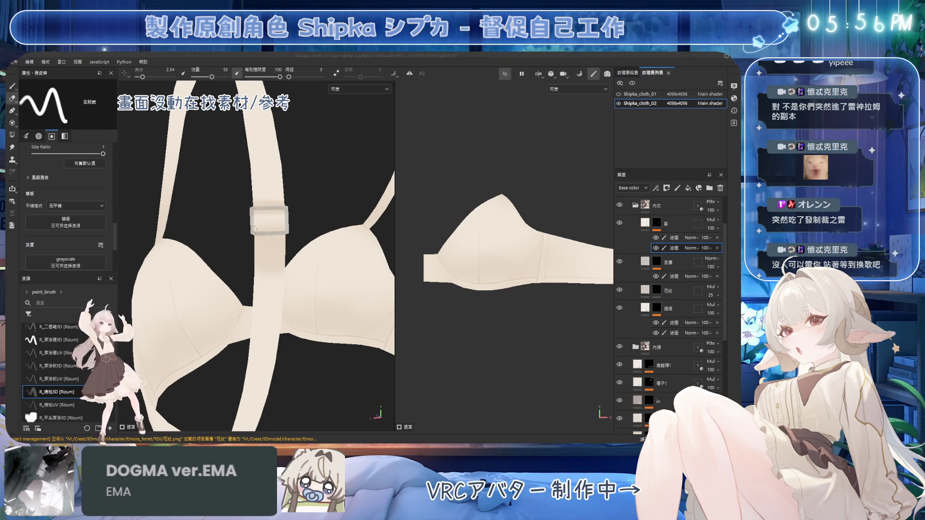
{"action": "left_click_drag", "start_coordinate": [284, 216], "coordinate": [313, 207], "text": "alt"}
Step: Enlarge the brush to about 37, touch up around the strap slider and band ring, and save
{"action": "key", "text": "b"}
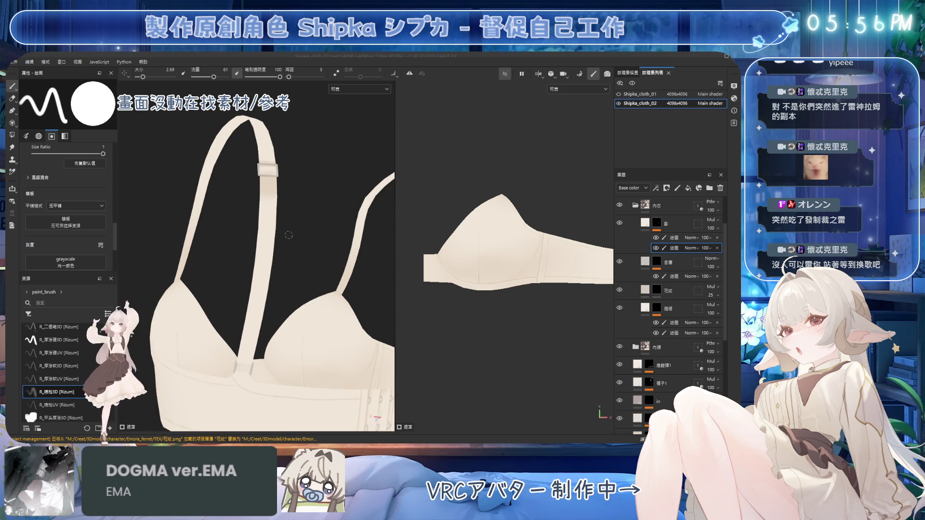
{"action": "key", "text": "bracketright"}
{"action": "key", "text": "bracketright"}
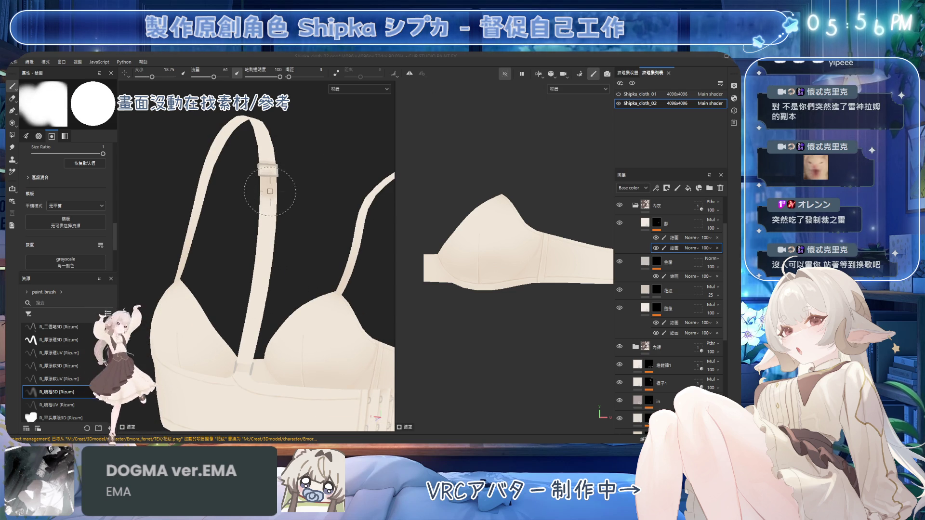
{"action": "key", "text": "e"}
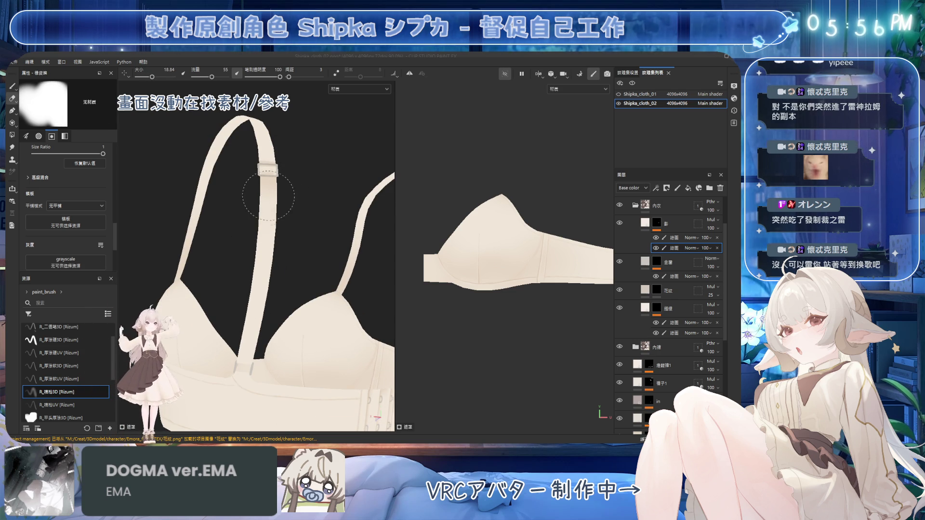
{"action": "mouse_move", "coordinate": [267, 265]}
{"action": "left_mouse_down", "text": "alt"}
{"action": "mouse_move", "coordinate": [298, 217]}
{"action": "mouse_move", "coordinate": [267, 173]}
{"action": "left_mouse_up", "text": "alt"}
{"action": "key", "text": "b"}
{"action": "key", "text": "bracketright"}
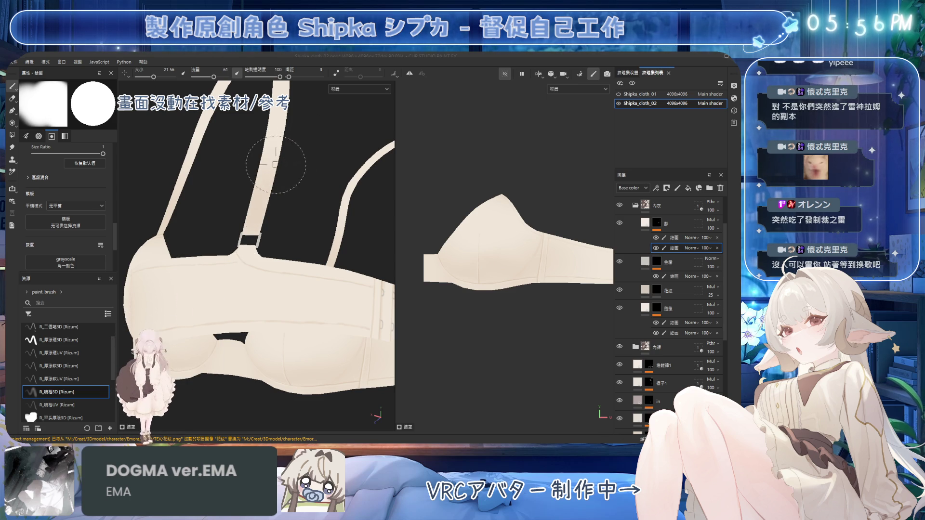
{"action": "key", "text": "bracketright"}
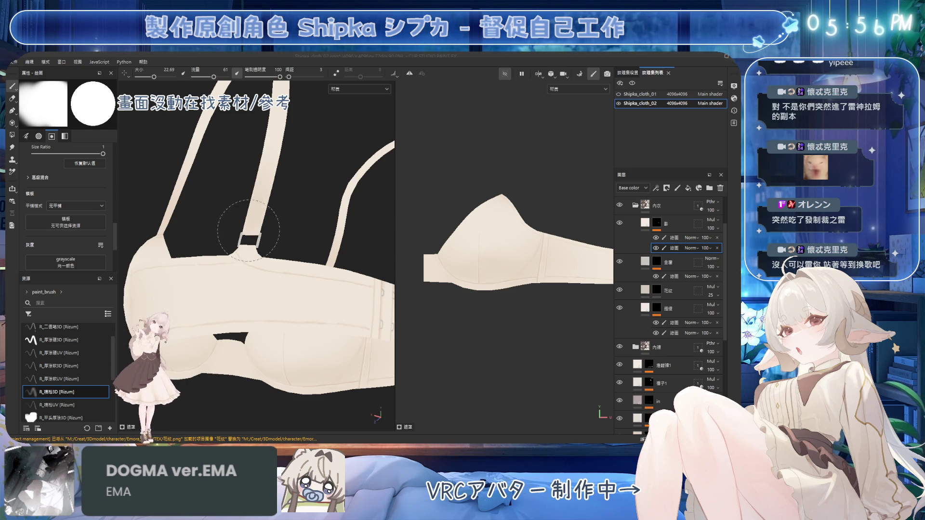
{"action": "key", "text": "ctrl+s"}
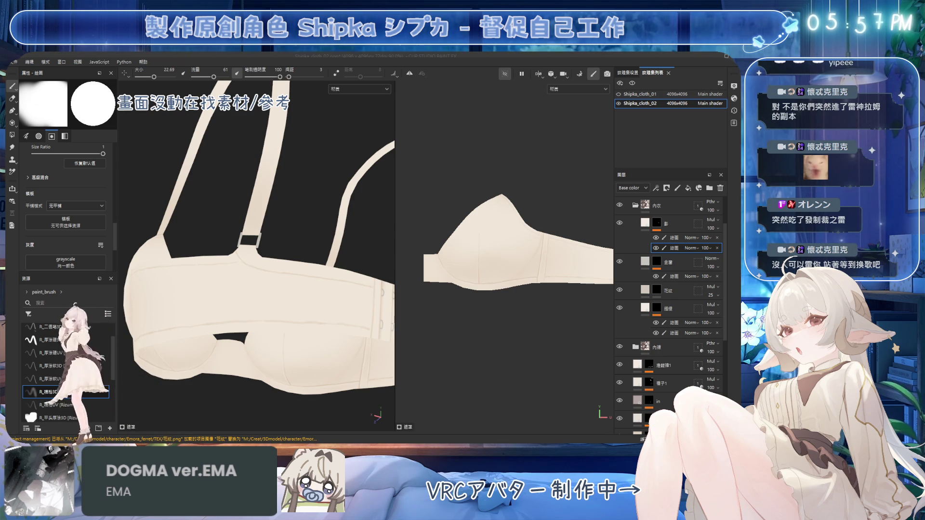
{"action": "mouse_move", "coordinate": [289, 231]}
{"action": "left_mouse_down", "text": "alt"}
{"action": "mouse_move", "coordinate": [312, 313]}
{"action": "mouse_move", "coordinate": [291, 310]}
{"action": "left_mouse_up", "text": "alt"}
Step: Orbit under the bra and alternate erasing and painting along the underband near the centre hooks
{"action": "left_click_drag", "start_coordinate": [228, 211], "coordinate": [274, 251], "text": "alt"}
{"action": "right_click_drag", "start_coordinate": [275, 251], "coordinate": [294, 251], "text": "ctrl"}
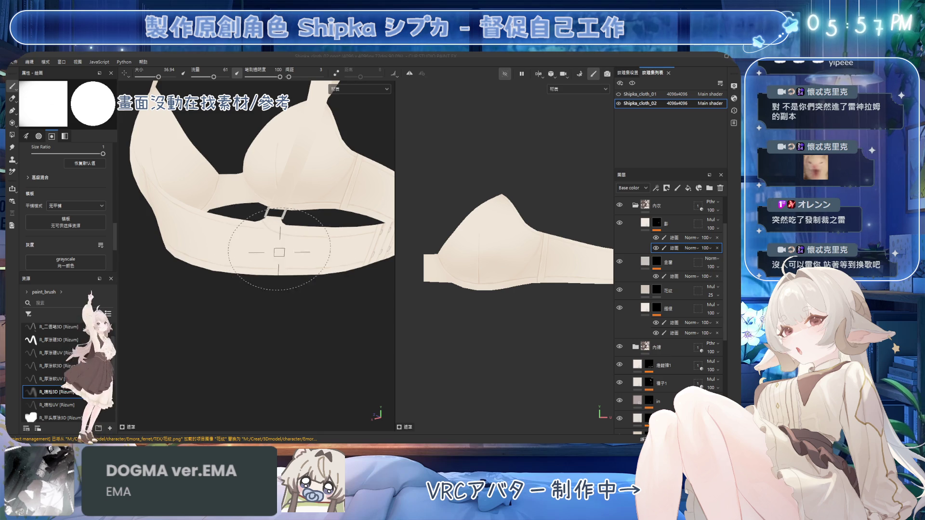
{"action": "left_click_drag", "start_coordinate": [274, 251], "coordinate": [290, 248], "text": "alt"}
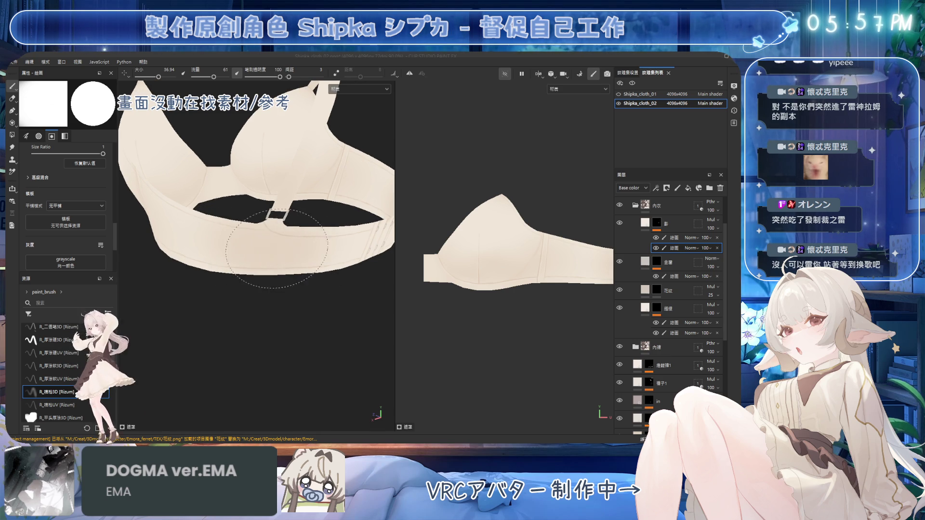
{"action": "key", "text": "e"}
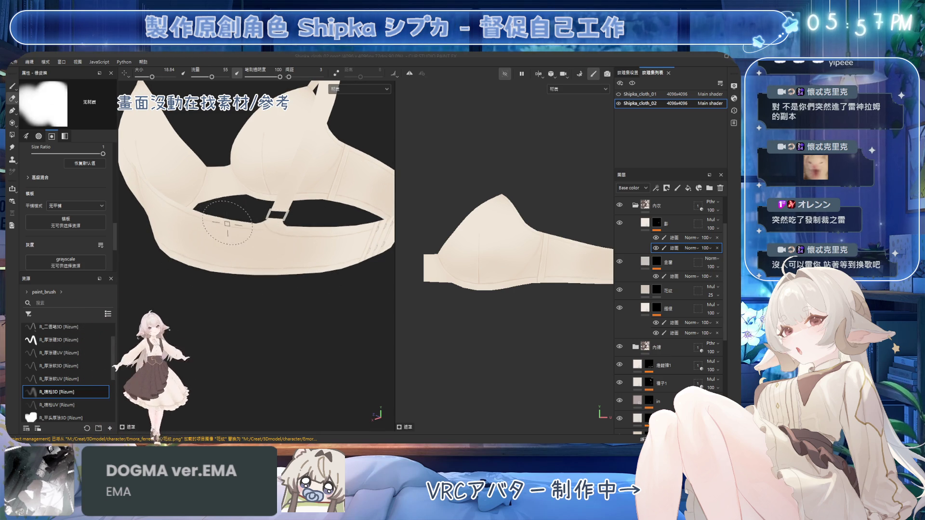
{"action": "mouse_move", "coordinate": [217, 263]}
{"action": "left_mouse_down", "text": "alt"}
{"action": "mouse_move", "coordinate": [305, 231]}
{"action": "mouse_move", "coordinate": [269, 203]}
{"action": "left_mouse_up", "text": "alt"}
{"action": "key", "text": "b"}
{"action": "mouse_move", "coordinate": [274, 244]}
{"action": "left_mouse_down", "text": "alt"}
{"action": "mouse_move", "coordinate": [248, 217]}
{"action": "mouse_move", "coordinate": [330, 242]}
{"action": "mouse_move", "coordinate": [310, 217]}
{"action": "mouse_move", "coordinate": [303, 264]}
{"action": "mouse_move", "coordinate": [269, 226]}
{"action": "mouse_move", "coordinate": [262, 263]}
{"action": "left_mouse_up", "text": "alt"}
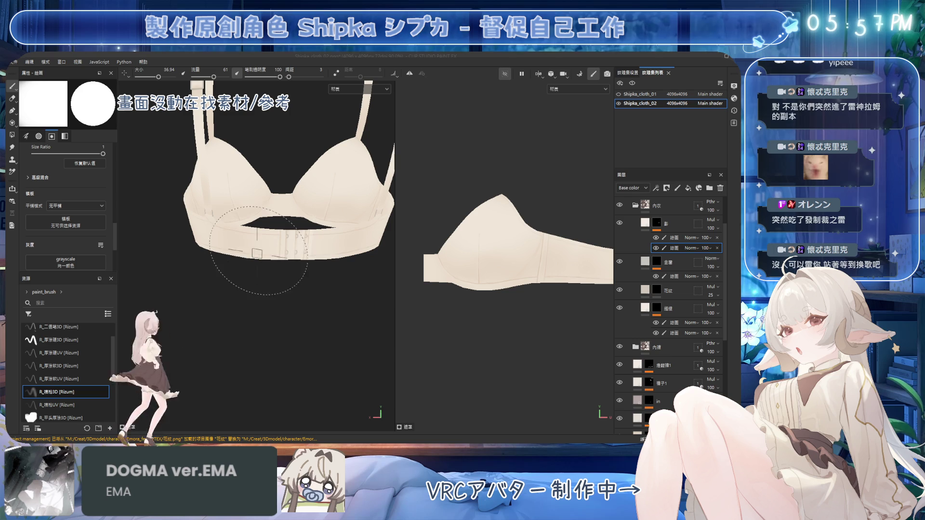
{"action": "mouse_move", "coordinate": [211, 268]}
{"action": "left_mouse_down", "text": "alt"}
{"action": "mouse_move", "coordinate": [258, 217]}
{"action": "mouse_move", "coordinate": [284, 231]}
{"action": "mouse_move", "coordinate": [309, 217]}
{"action": "mouse_move", "coordinate": [251, 275]}
{"action": "mouse_move", "coordinate": [253, 223]}
{"action": "left_mouse_up", "text": "alt"}
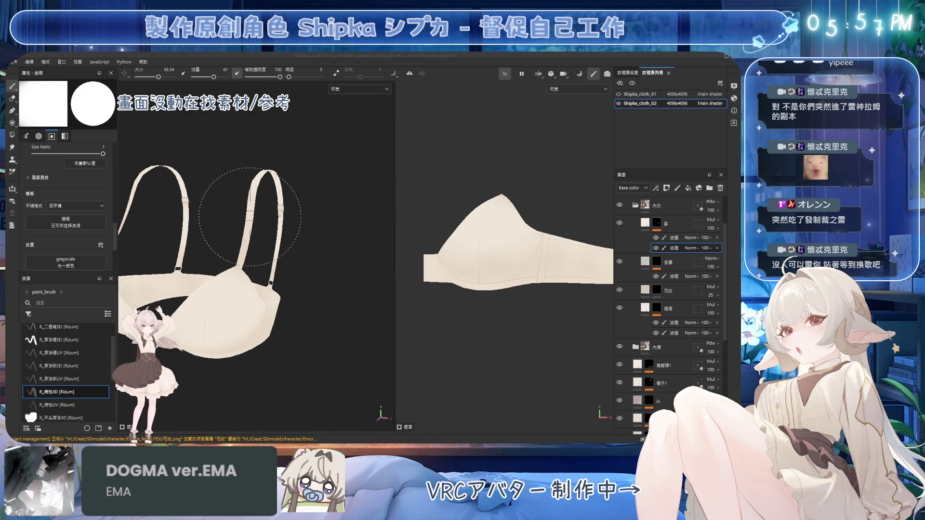
{"action": "mouse_move", "coordinate": [253, 191]}
{"action": "left_mouse_down", "text": "alt"}
{"action": "mouse_move", "coordinate": [234, 257]}
{"action": "mouse_move", "coordinate": [278, 165]}
{"action": "mouse_move", "coordinate": [299, 252]}
{"action": "mouse_move", "coordinate": [331, 226]}
{"action": "mouse_move", "coordinate": [310, 207]}
{"action": "mouse_move", "coordinate": [296, 217]}
{"action": "mouse_move", "coordinate": [309, 218]}
{"action": "mouse_move", "coordinate": [303, 200]}
{"action": "mouse_move", "coordinate": [304, 248]}
{"action": "mouse_move", "coordinate": [330, 241]}
{"action": "mouse_move", "coordinate": [323, 301]}
{"action": "mouse_move", "coordinate": [336, 310]}
{"action": "mouse_move", "coordinate": [267, 270]}
{"action": "mouse_move", "coordinate": [289, 285]}
{"action": "mouse_move", "coordinate": [280, 287]}
{"action": "left_mouse_up", "text": "alt"}
{"action": "scroll", "coordinate": [280, 287], "scroll_direction": "up", "scroll_amount": 5}
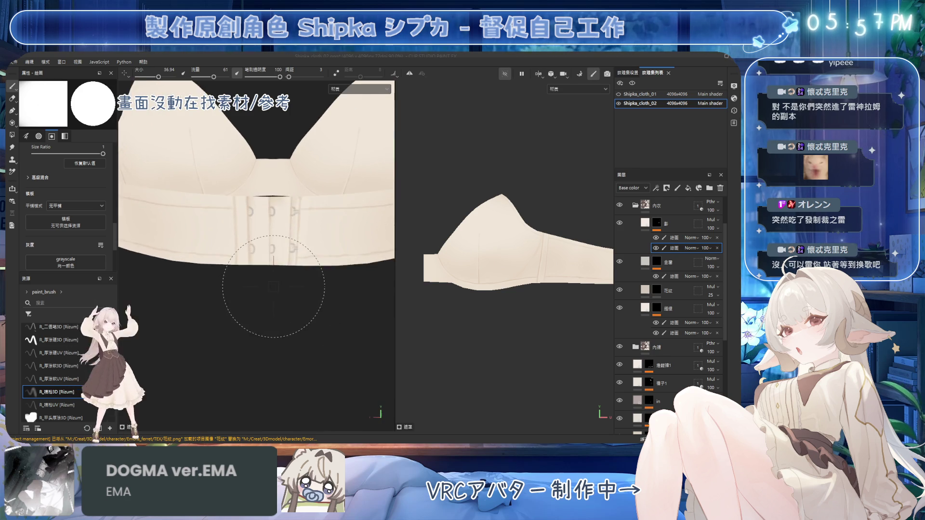
Step: Erase the centre hook detail on the upper 繪圖 sub-layer with the eraser reduced to 11.64, then save
{"action": "scroll", "coordinate": [282, 280], "scroll_direction": "down", "scroll_amount": 2}
{"action": "key", "text": "e"}
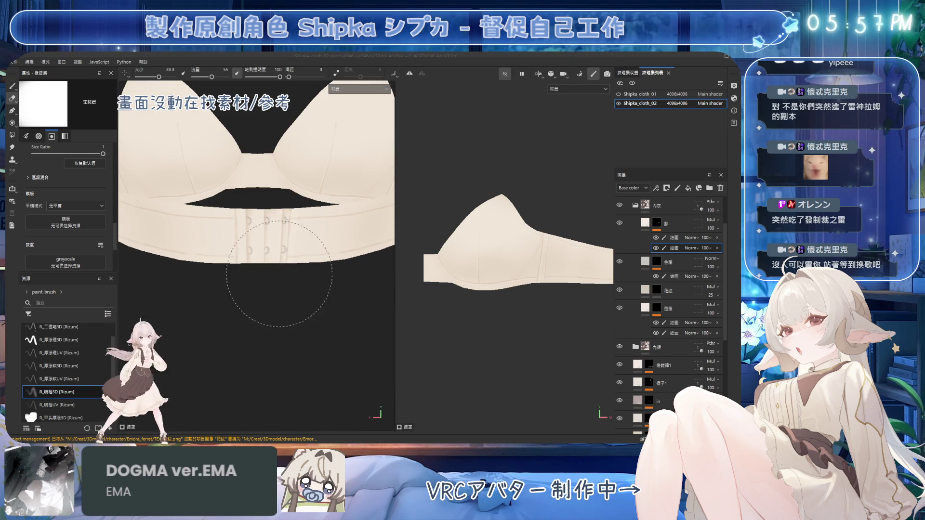
{"action": "left_click", "coordinate": [674, 238]}
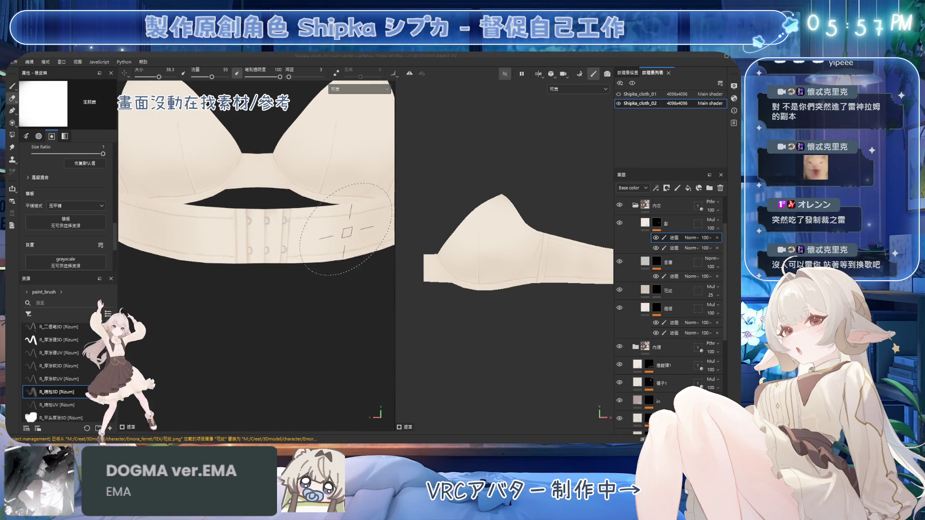
{"action": "key", "text": "["}
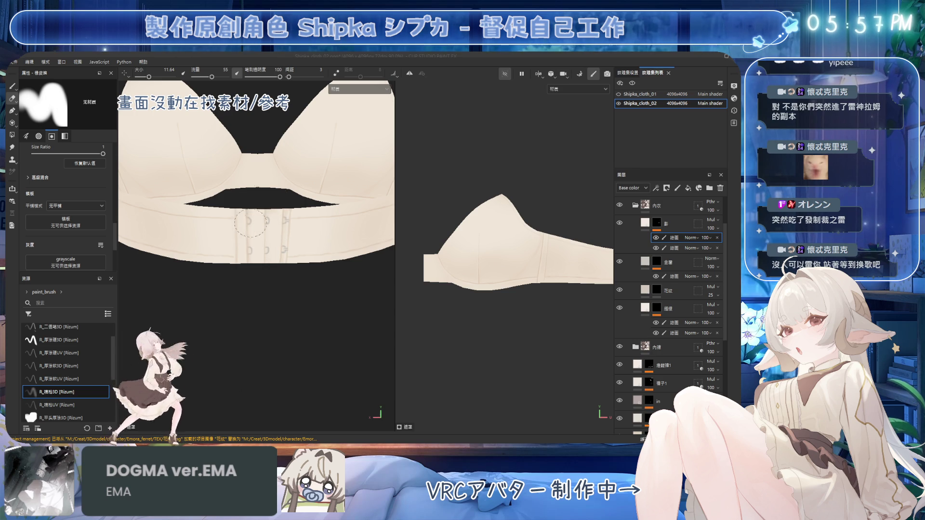
{"action": "key", "text": "ctrl+s"}
{"action": "mouse_move", "coordinate": [277, 172]}
{"action": "left_mouse_down", "text": "alt"}
{"action": "mouse_move", "coordinate": [255, 230]}
{"action": "mouse_move", "coordinate": [260, 249]}
{"action": "mouse_move", "coordinate": [185, 258]}
{"action": "mouse_move", "coordinate": [289, 252]}
{"action": "mouse_move", "coordinate": [325, 237]}
{"action": "left_mouse_up", "text": "alt"}
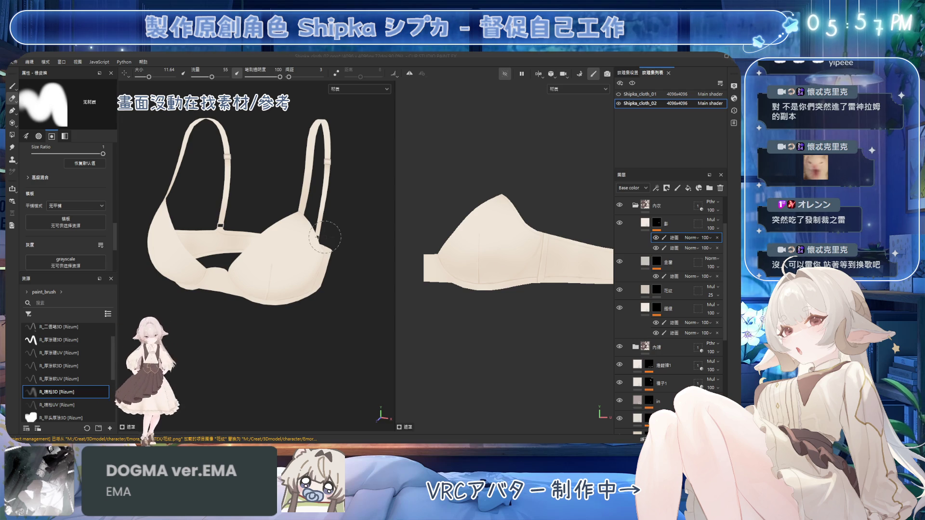
Step: Select the 花紋 layer mask, orbit both views, and widen the second view to show the strap
{"action": "left_click", "coordinate": [656, 290]}
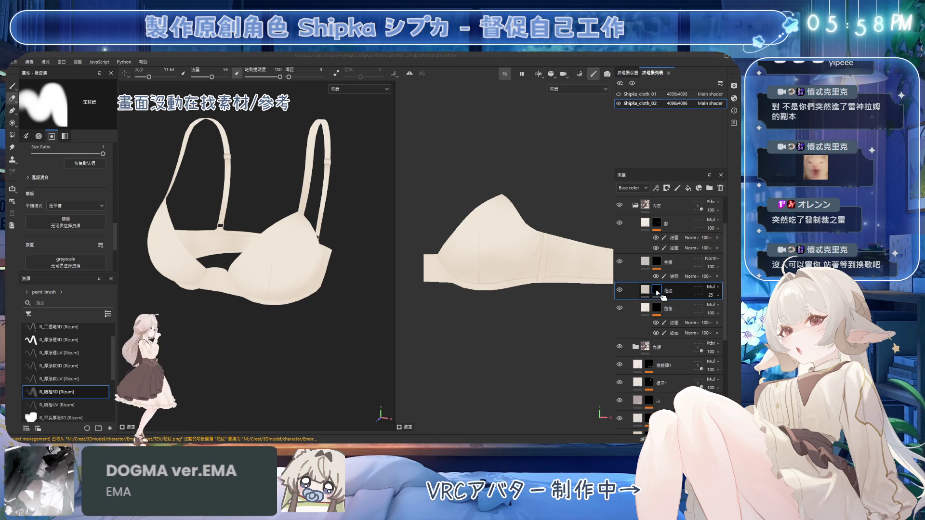
{"action": "mouse_move", "coordinate": [336, 324]}
{"action": "left_mouse_down", "text": "alt"}
{"action": "mouse_move", "coordinate": [323, 275]}
{"action": "mouse_move", "coordinate": [332, 266]}
{"action": "left_mouse_up", "text": "alt"}
{"action": "mouse_move", "coordinate": [482, 270]}
{"action": "left_mouse_down", "text": "alt"}
{"action": "mouse_move", "coordinate": [554, 309]}
{"action": "mouse_move", "coordinate": [477, 308]}
{"action": "mouse_move", "coordinate": [544, 241]}
{"action": "mouse_move", "coordinate": [574, 250]}
{"action": "left_mouse_up", "text": "alt"}
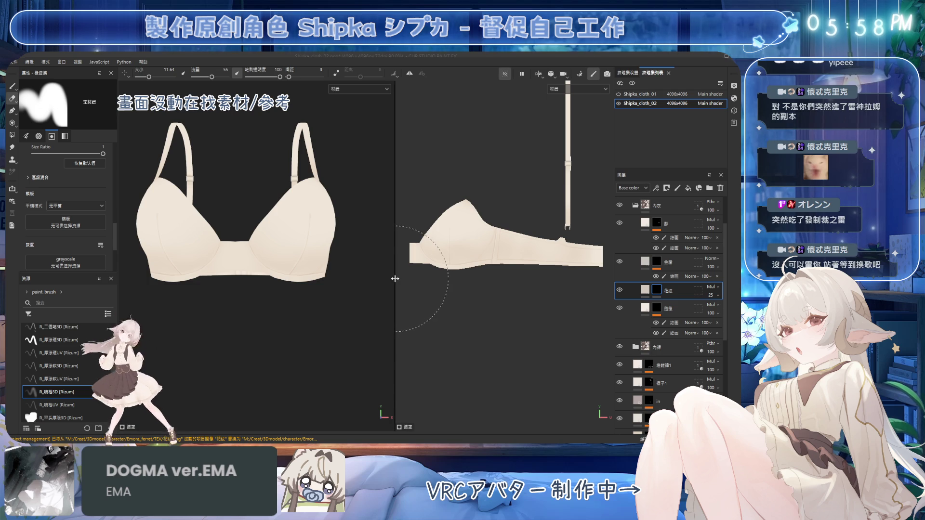
{"action": "left_click_drag", "start_coordinate": [395, 279], "coordinate": [299, 278]}
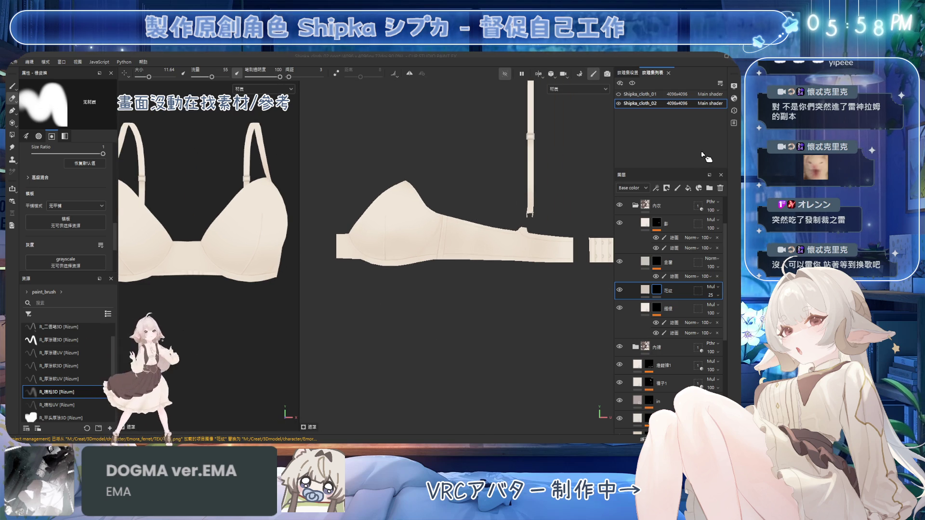
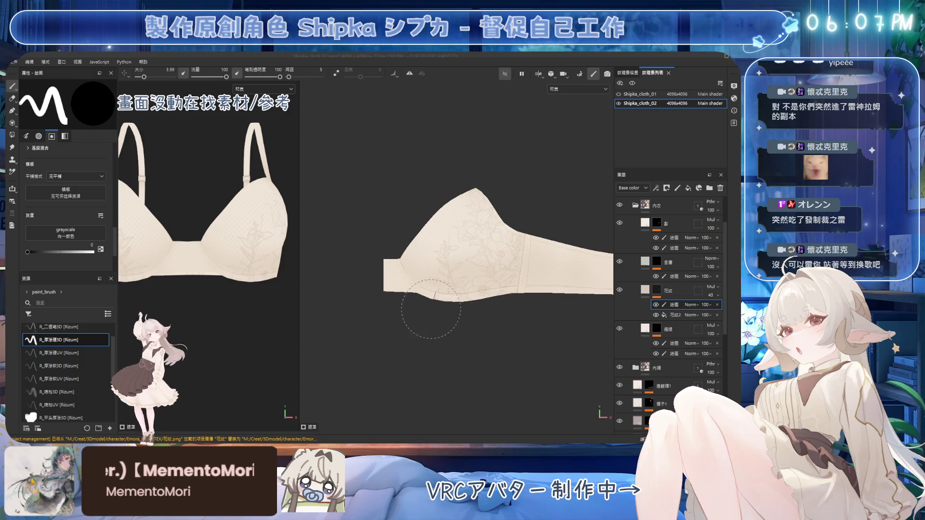
Step: Preview the 花紋 floral lace mask on its own, then return to the cloth material
{"action": "scroll", "coordinate": [447, 291], "scroll_direction": "up", "scroll_amount": 3}
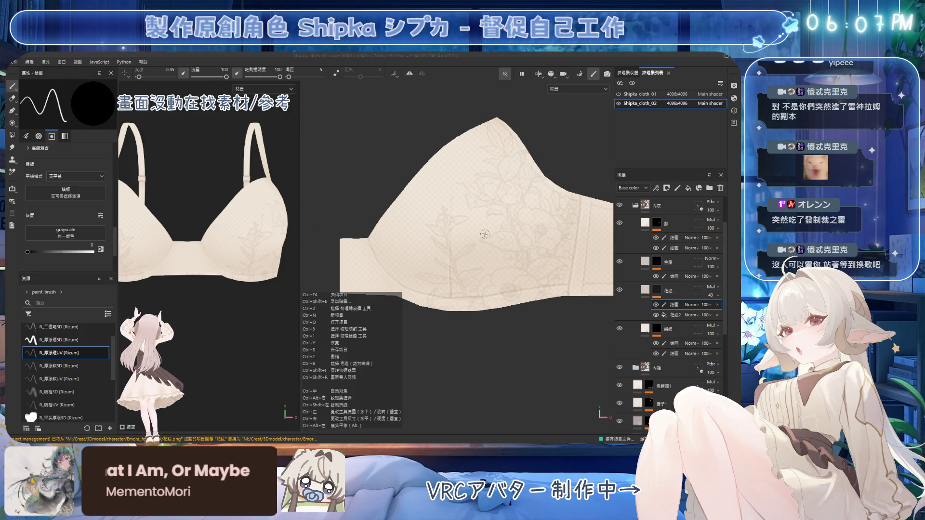
{"action": "mouse_move", "coordinate": [330, 259]}
{"action": "right_mouse_down", "text": "ctrl"}
{"action": "mouse_move", "coordinate": [366, 260]}
{"action": "mouse_move", "coordinate": [340, 251]}
{"action": "right_mouse_up", "text": "ctrl"}
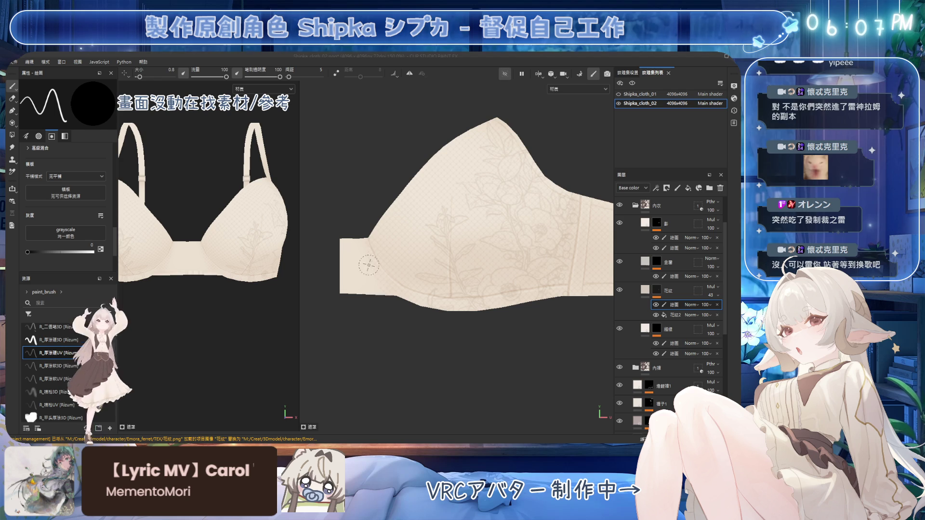
{"action": "left_click", "coordinate": [656, 290], "text": "alt"}
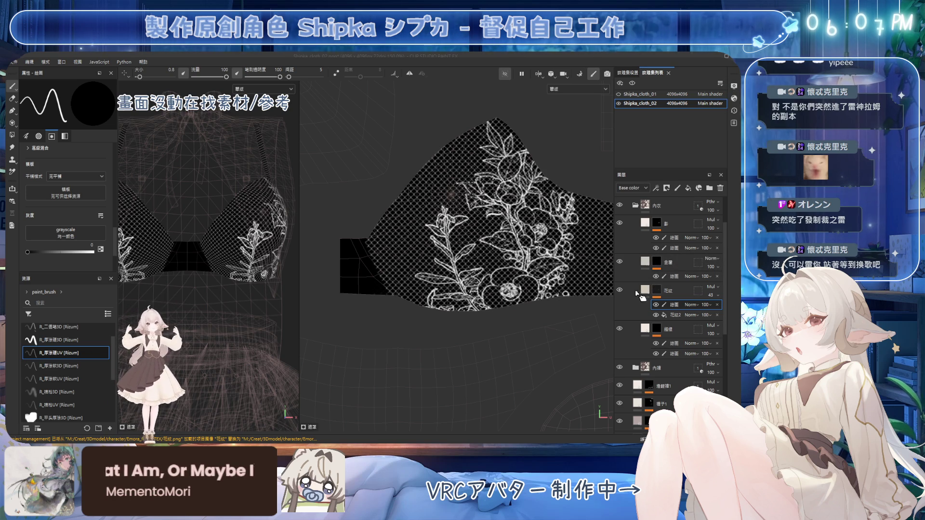
{"action": "left_click", "coordinate": [657, 292]}
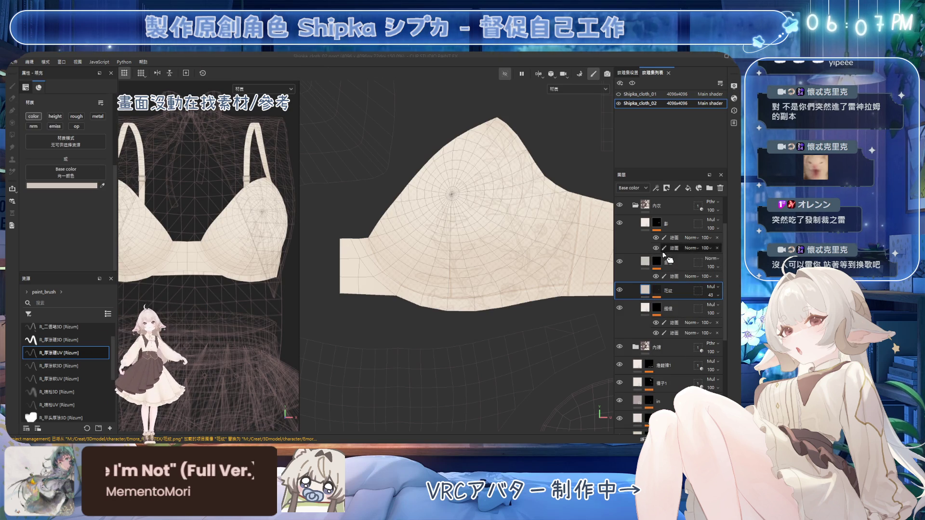
Step: Hide the wireframe, switch to the brush, target the 繪圖 paint sublayer and enlarge the brush
{"action": "left_click", "coordinate": [734, 86]}
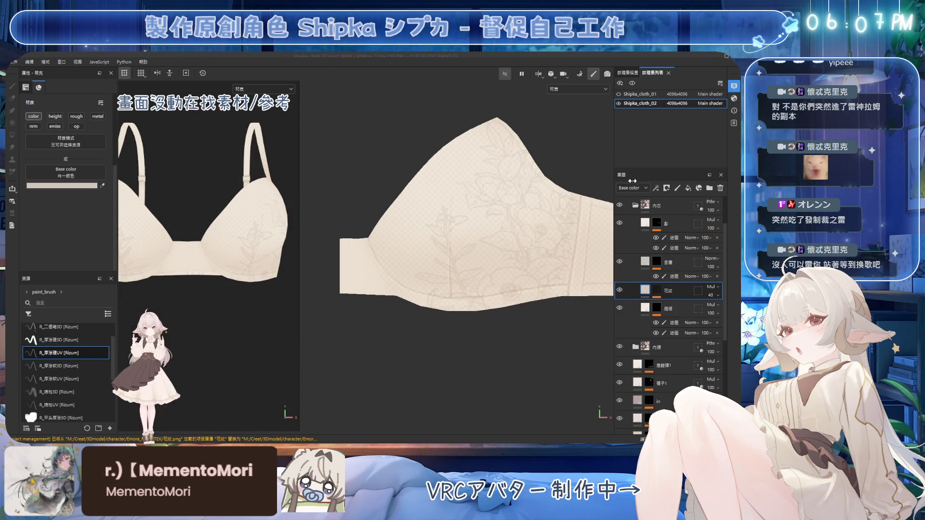
{"action": "key", "text": "b"}
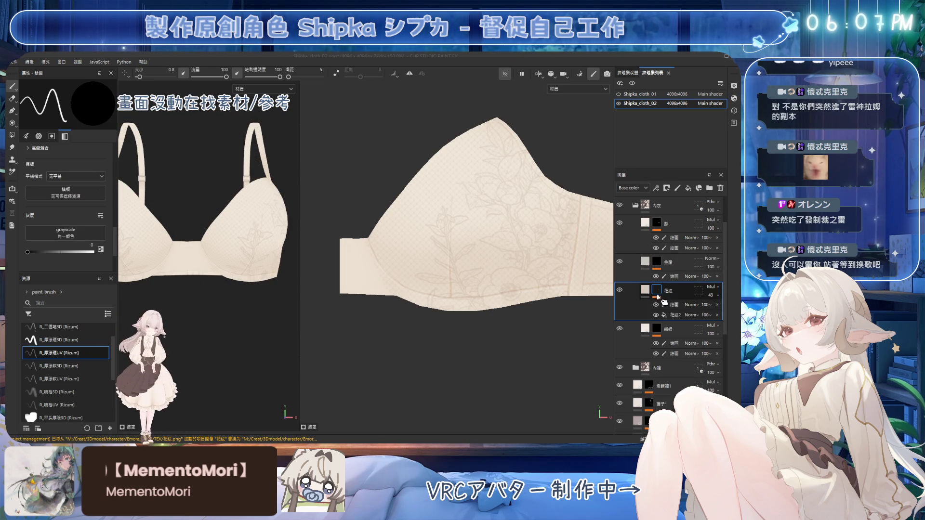
{"action": "left_click", "coordinate": [673, 304]}
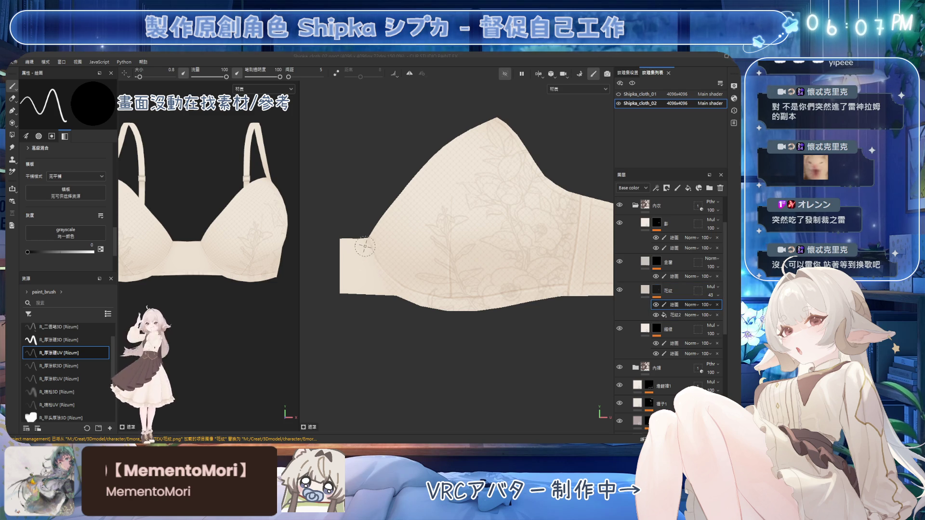
{"action": "key", "text": "bracketright"}
{"action": "key", "text": "bracketright"}
{"action": "key", "text": "bracketright"}
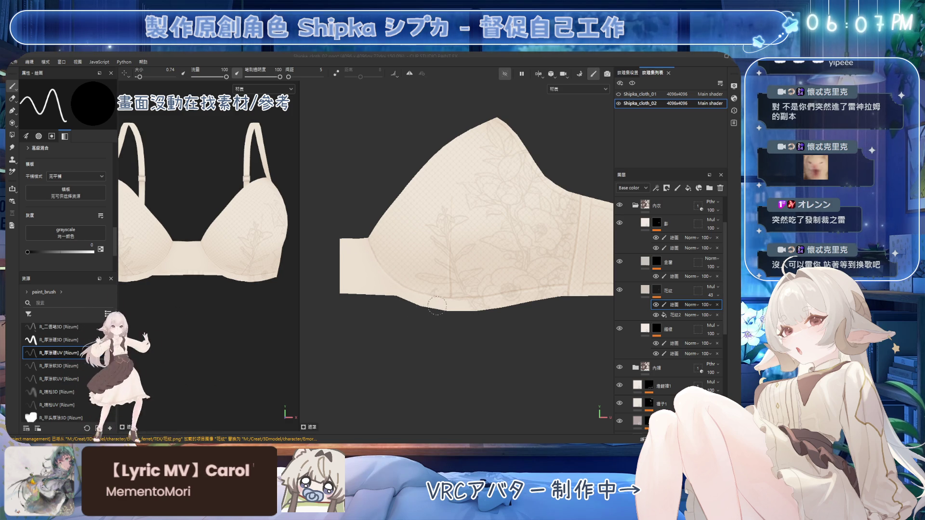
Step: Review the lace across the cup at fine and larger brush sizes, then save
{"action": "scroll", "coordinate": [463, 309], "scroll_direction": "up", "scroll_amount": 3}
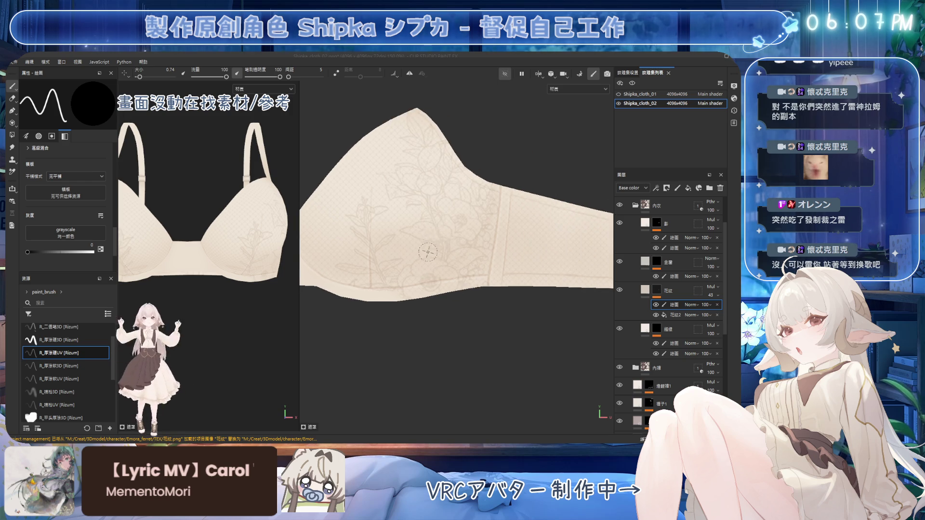
{"action": "scroll", "coordinate": [452, 242], "scroll_direction": "down", "scroll_amount": 2}
{"action": "scroll", "coordinate": [444, 254], "scroll_direction": "up", "scroll_amount": 2}
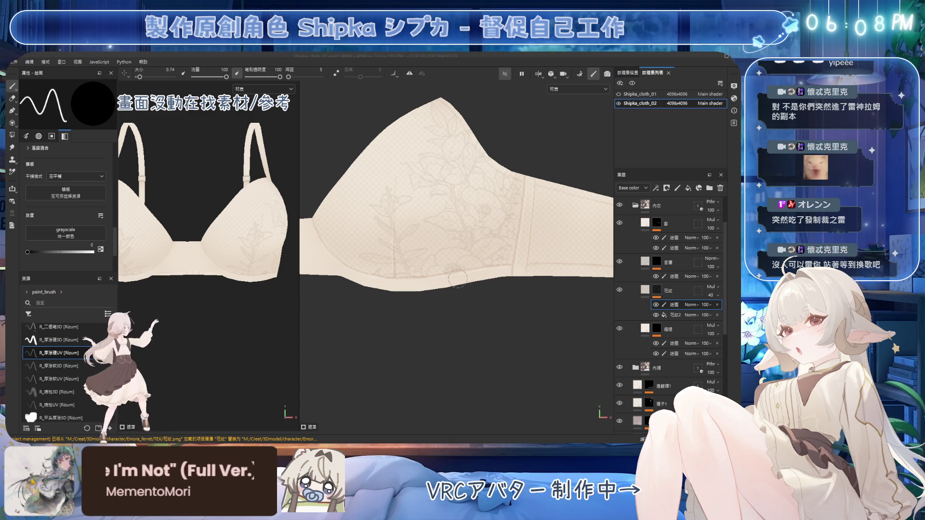
{"action": "middle_click_drag", "start_coordinate": [515, 212], "coordinate": [401, 190]}
{"action": "key", "text": "bracketleft"}
{"action": "key", "text": "bracketleft"}
{"action": "key", "text": "bracketleft"}
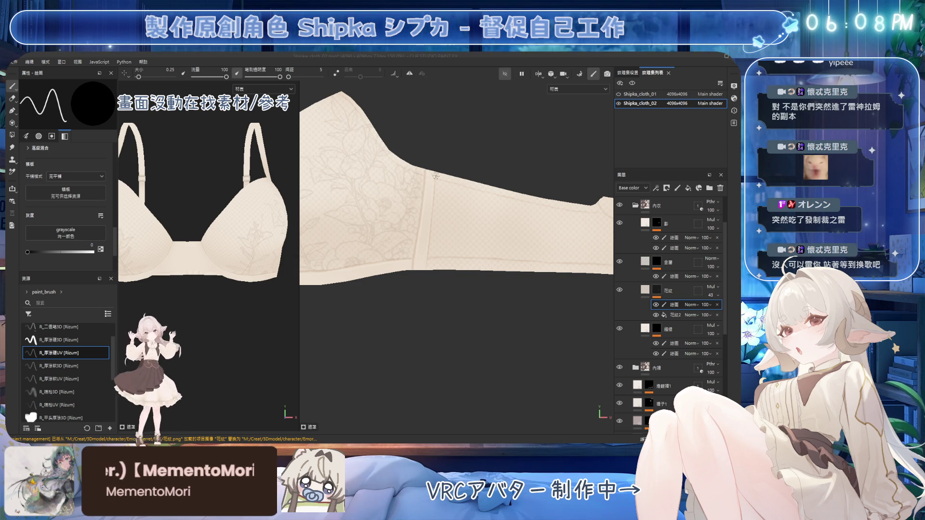
{"action": "middle_click_drag", "start_coordinate": [429, 203], "coordinate": [380, 146]}
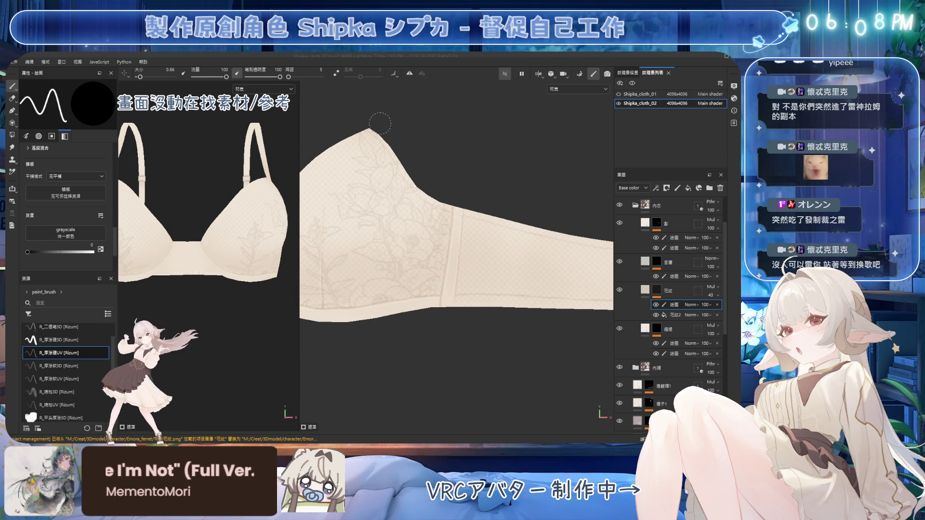
{"action": "left_click_drag", "start_coordinate": [383, 147], "coordinate": [400, 151], "text": "ctrl+alt"}
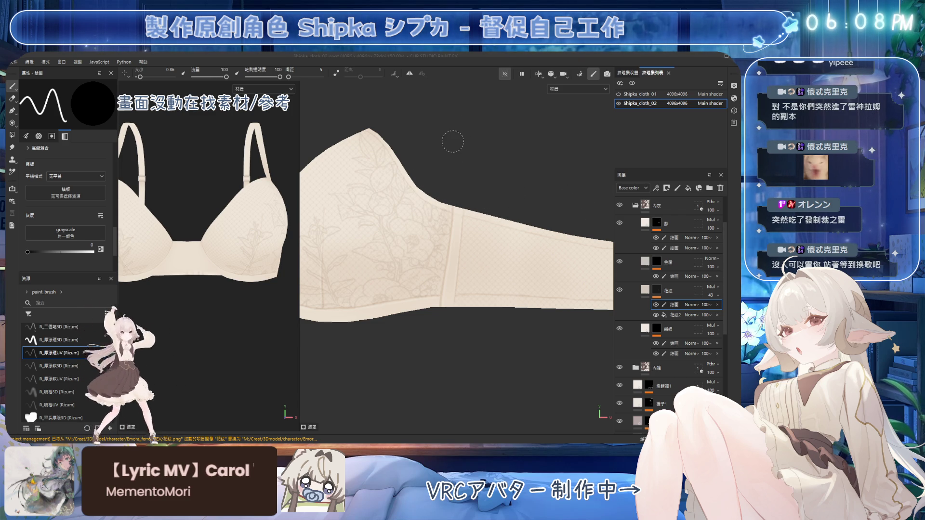
{"action": "key", "text": "ctrl+s"}
Step: Check the band and strap, orbit the bra to a side view, and save again
{"action": "mouse_move", "coordinate": [462, 302]}
{"action": "middle_mouse_down"}
{"action": "mouse_move", "coordinate": [400, 254]}
{"action": "mouse_move", "coordinate": [352, 253]}
{"action": "middle_mouse_up"}
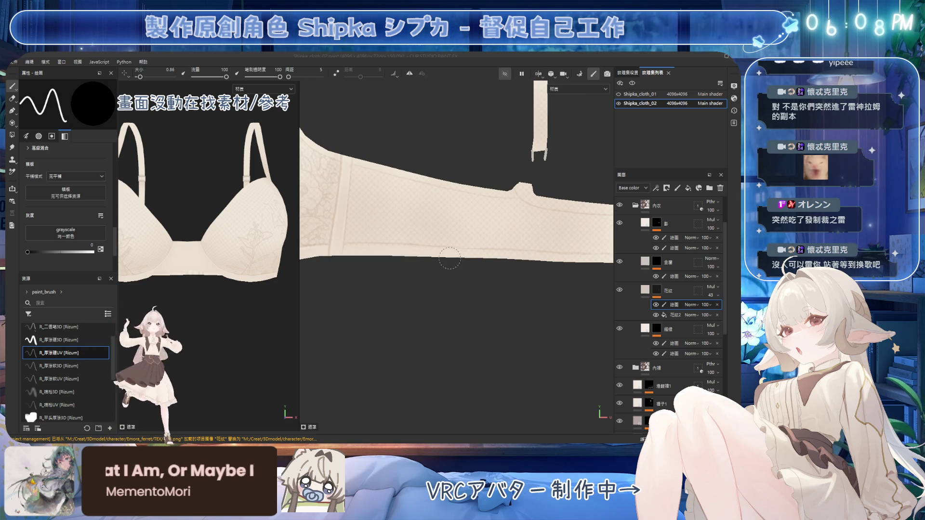
{"action": "left_click_drag", "start_coordinate": [207, 217], "coordinate": [289, 220], "text": "alt"}
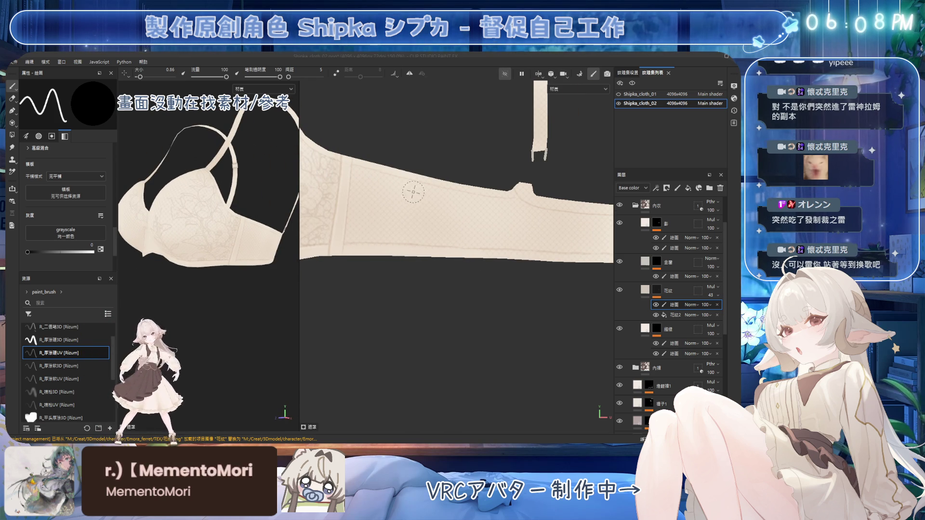
{"action": "key", "text": "ctrl+s"}
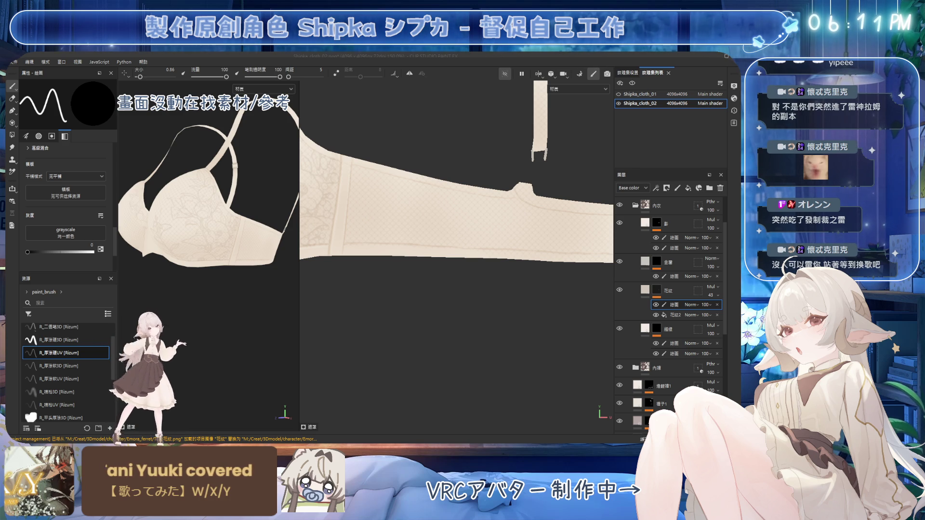
Step: Pan the UV view across the band, hook, strap and large cup pieces
{"action": "scroll", "coordinate": [469, 249], "scroll_direction": "down", "scroll_amount": 2}
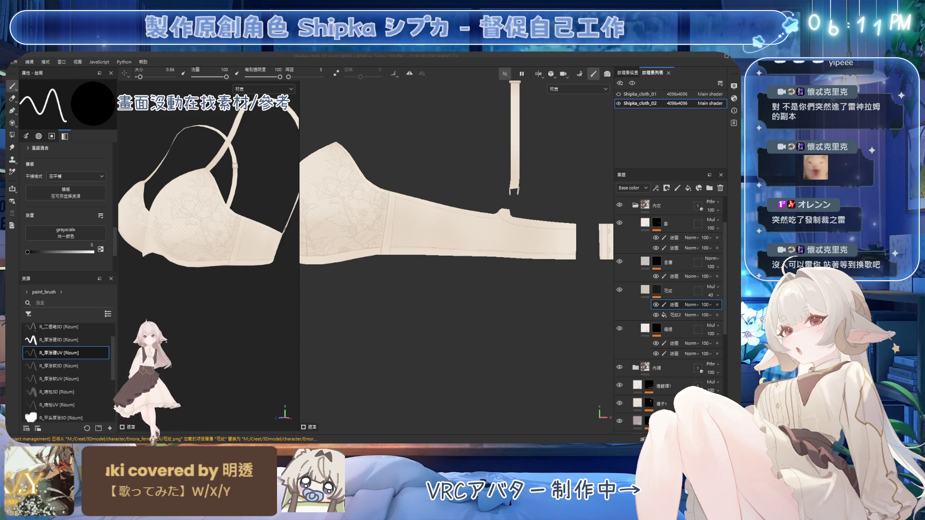
{"action": "scroll", "coordinate": [415, 207], "scroll_direction": "up", "scroll_amount": 2}
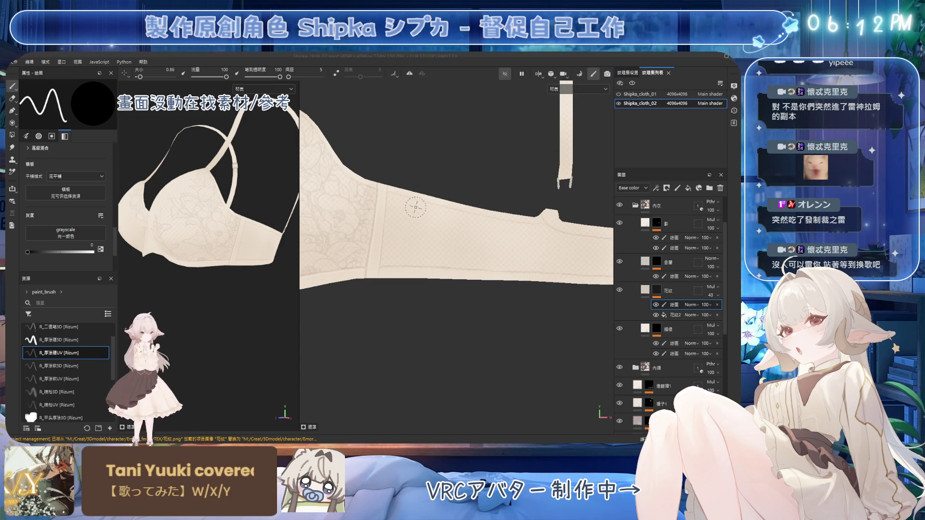
{"action": "middle_click_drag", "start_coordinate": [493, 190], "coordinate": [406, 184]}
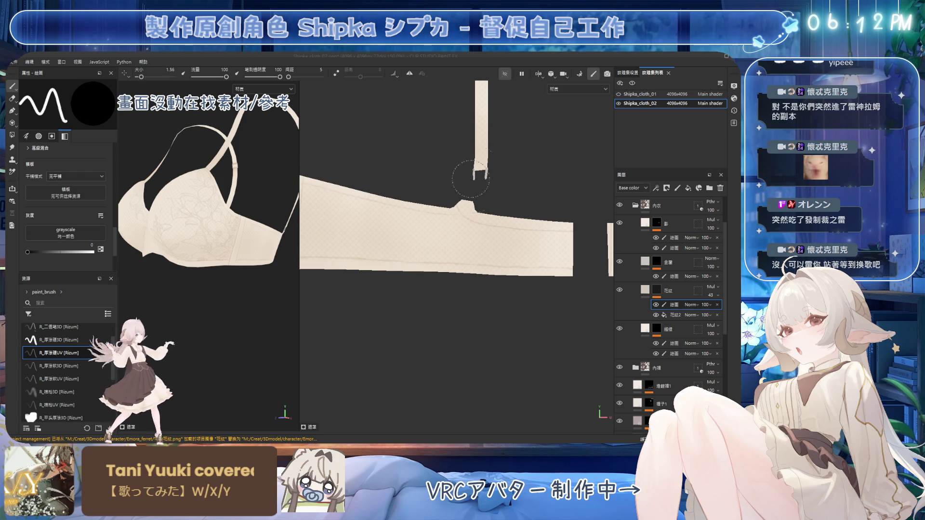
{"action": "middle_click_drag", "start_coordinate": [541, 206], "coordinate": [519, 181]}
{"action": "middle_click_drag", "start_coordinate": [434, 161], "coordinate": [508, 290]}
{"action": "mouse_move", "coordinate": [424, 236]}
{"action": "middle_mouse_down"}
{"action": "mouse_move", "coordinate": [419, 207]}
{"action": "mouse_move", "coordinate": [380, 222]}
{"action": "mouse_move", "coordinate": [351, 247]}
{"action": "mouse_move", "coordinate": [399, 201]}
{"action": "mouse_move", "coordinate": [382, 165]}
{"action": "mouse_move", "coordinate": [461, 224]}
{"action": "middle_mouse_up"}
Step: Orbit closer to the 3D bra and recentre the lace band and cup in the texture view
{"action": "scroll", "coordinate": [470, 231], "scroll_direction": "down", "scroll_amount": 2}
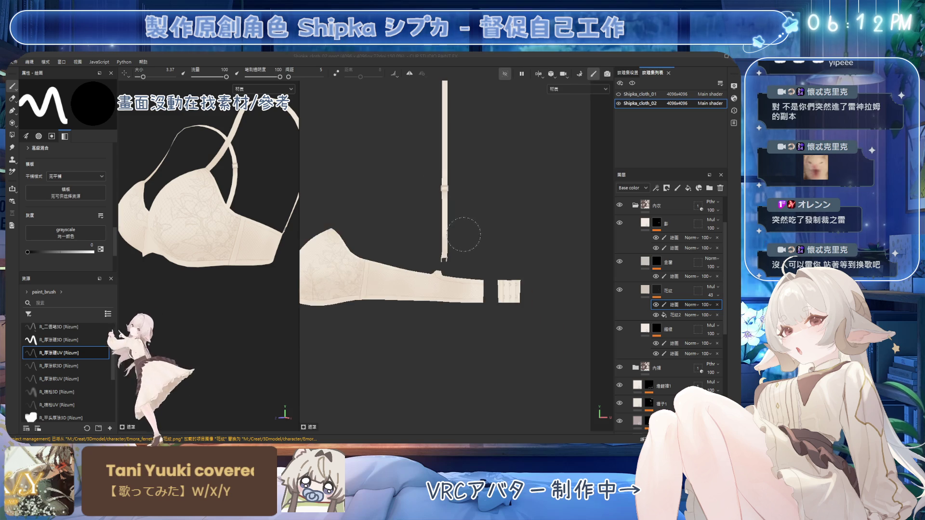
{"action": "scroll", "coordinate": [444, 276], "scroll_direction": "up", "scroll_amount": 2}
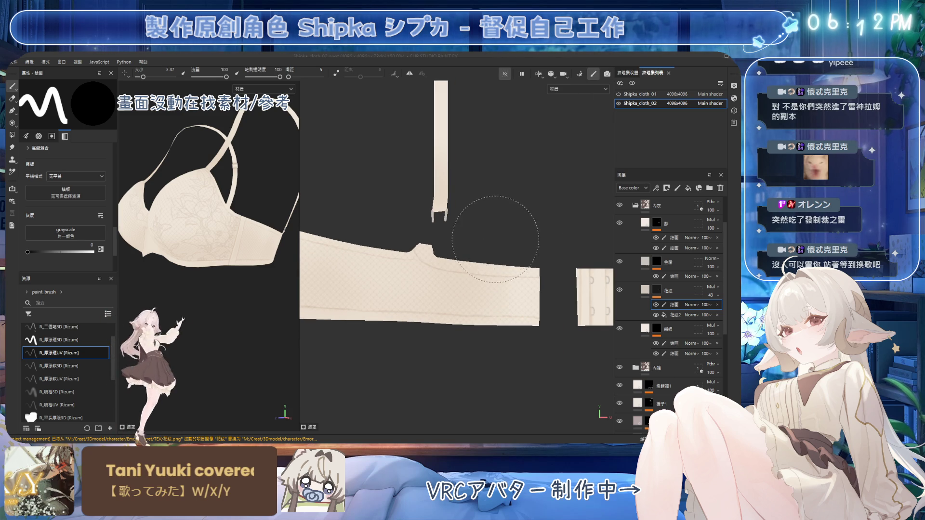
{"action": "left_click_drag", "start_coordinate": [183, 211], "coordinate": [172, 245], "text": "alt"}
{"action": "middle_click_drag", "start_coordinate": [434, 230], "coordinate": [559, 212]}
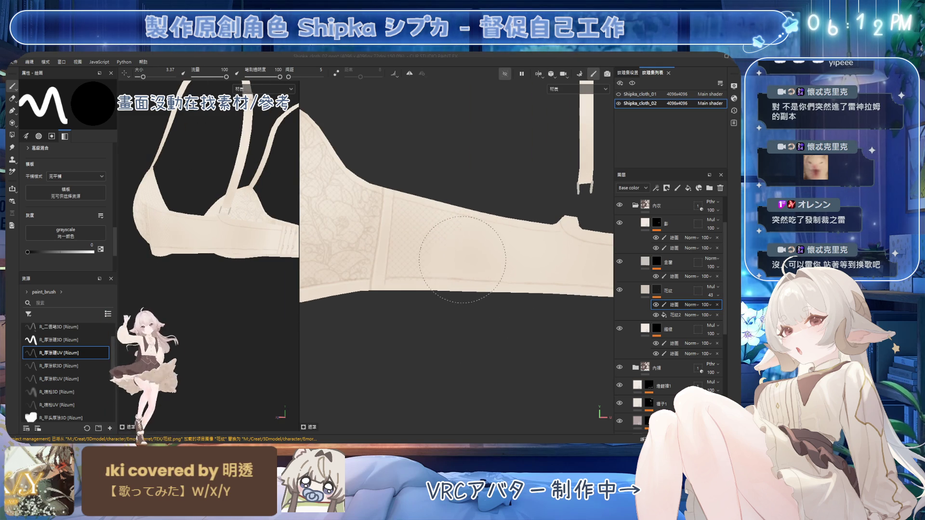
{"action": "mouse_move", "coordinate": [431, 220]}
{"action": "middle_mouse_down"}
{"action": "mouse_move", "coordinate": [464, 196]}
{"action": "mouse_move", "coordinate": [486, 205]}
{"action": "middle_mouse_up"}
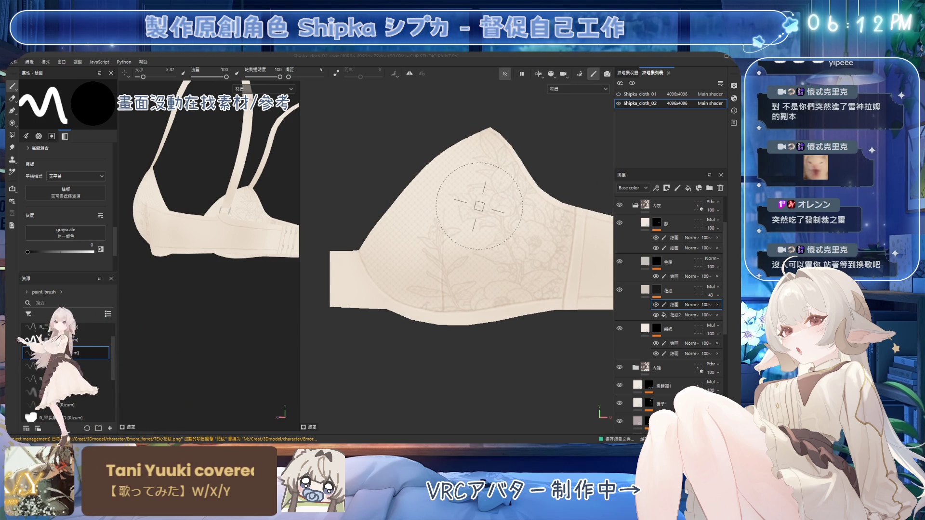
Step: Add a paint layer to the lace mask and fine-tune brush size while framing the cup front-on
{"action": "key", "text": "["}
{"action": "key", "text": "["}
{"action": "key", "text": "["}
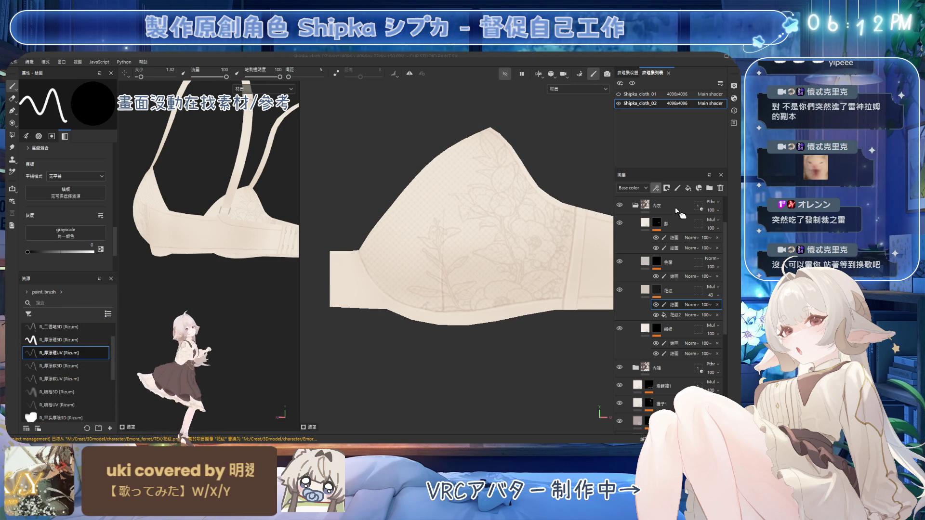
{"action": "left_click", "coordinate": [688, 190]}
{"action": "key", "text": "["}
{"action": "key", "text": "["}
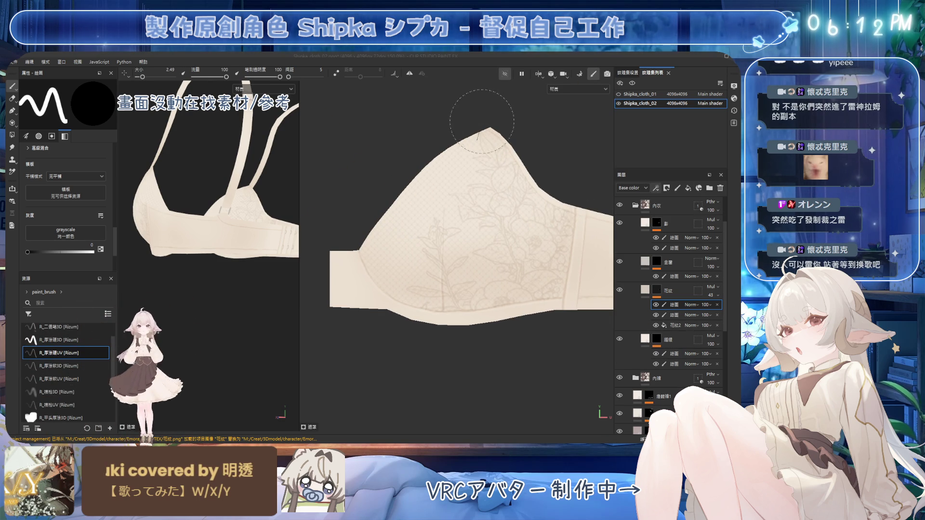
{"action": "key", "text": "bracketright"}
{"action": "key", "text": "bracketright"}
{"action": "key", "text": "bracketright"}
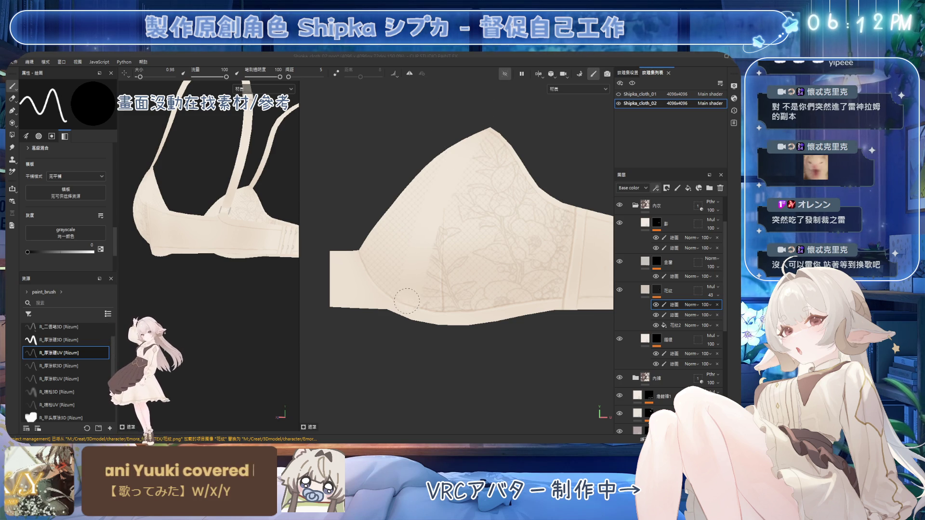
{"action": "left_click_drag", "start_coordinate": [233, 254], "coordinate": [251, 267], "text": "alt"}
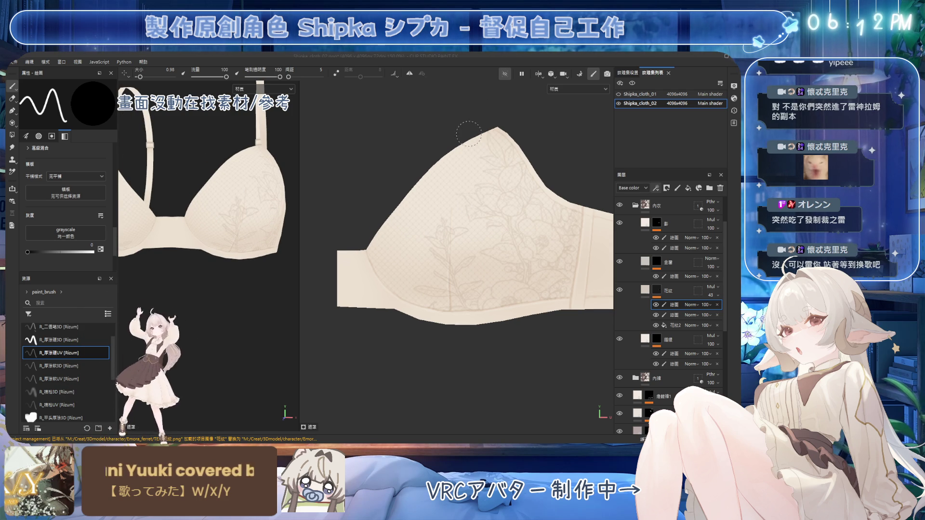
{"action": "right_click_drag", "start_coordinate": [467, 132], "coordinate": [463, 144], "text": "ctrl"}
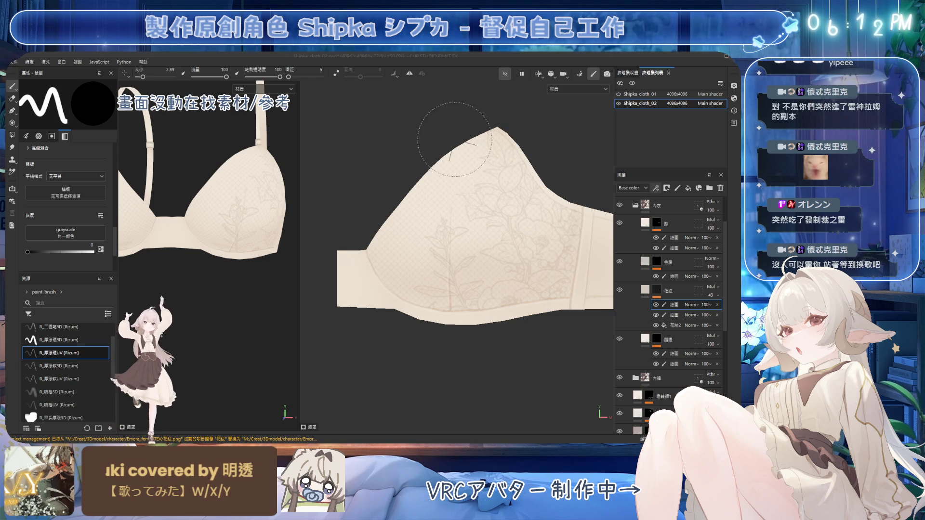
{"action": "middle_click_drag", "start_coordinate": [454, 139], "coordinate": [453, 166]}
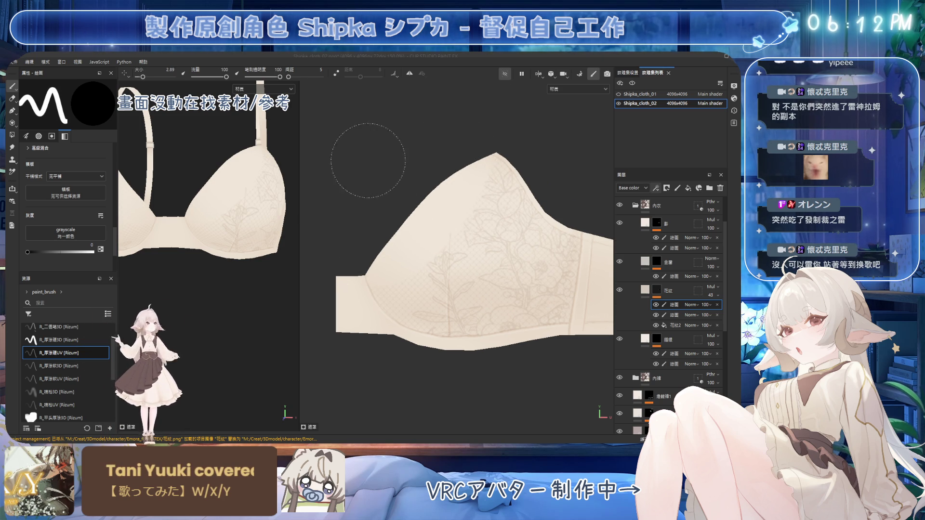
{"action": "left_click_drag", "start_coordinate": [255, 137], "coordinate": [207, 141], "text": "alt"}
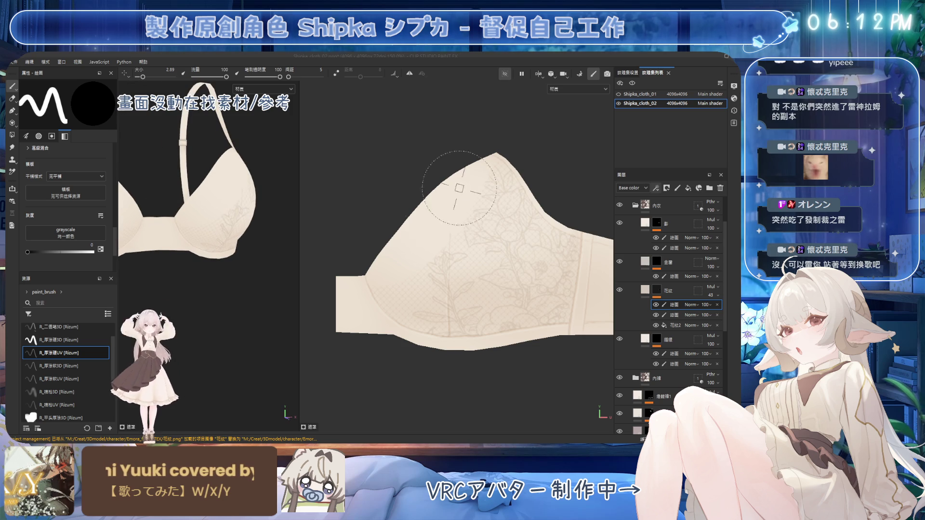
{"action": "middle_click_drag", "start_coordinate": [452, 184], "coordinate": [457, 186]}
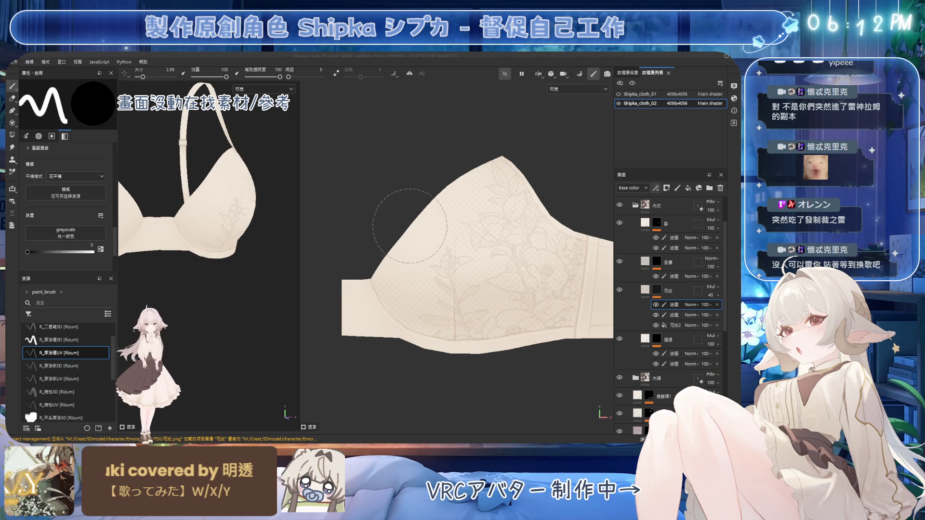
{"action": "left_click_drag", "start_coordinate": [193, 248], "coordinate": [231, 251], "text": "alt"}
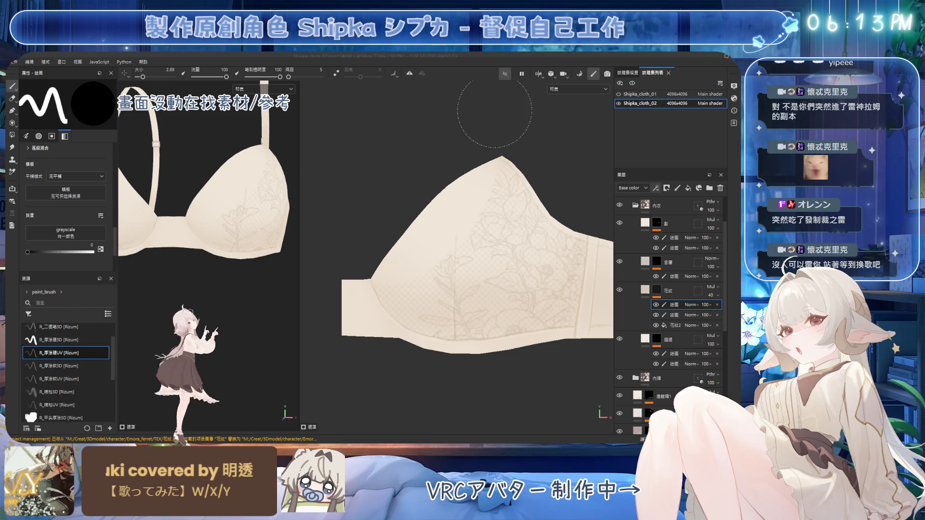
{"action": "left_click_drag", "start_coordinate": [452, 201], "coordinate": [449, 159], "text": "alt"}
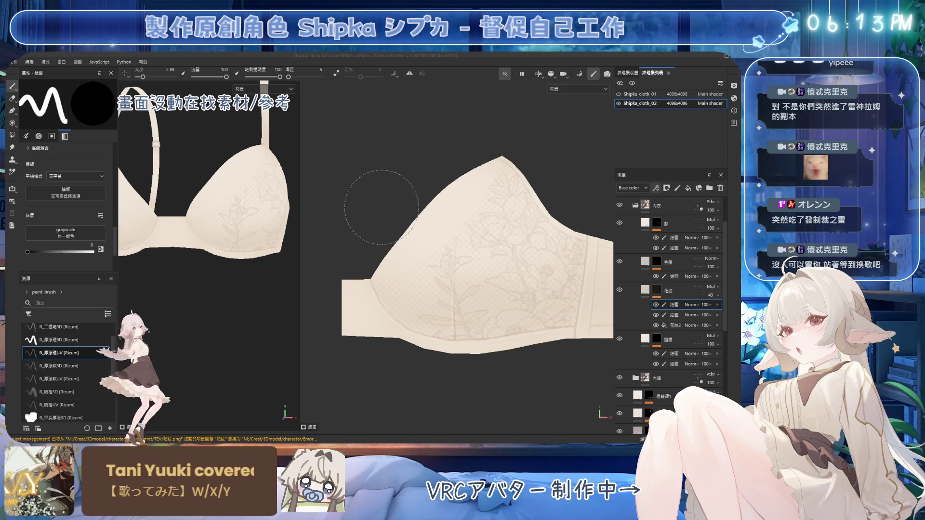
Step: Add a paint sublayer under 影, undoing a stray layer, swap to white and shrink the brush to 0.1
{"action": "left_click", "coordinate": [674, 238]}
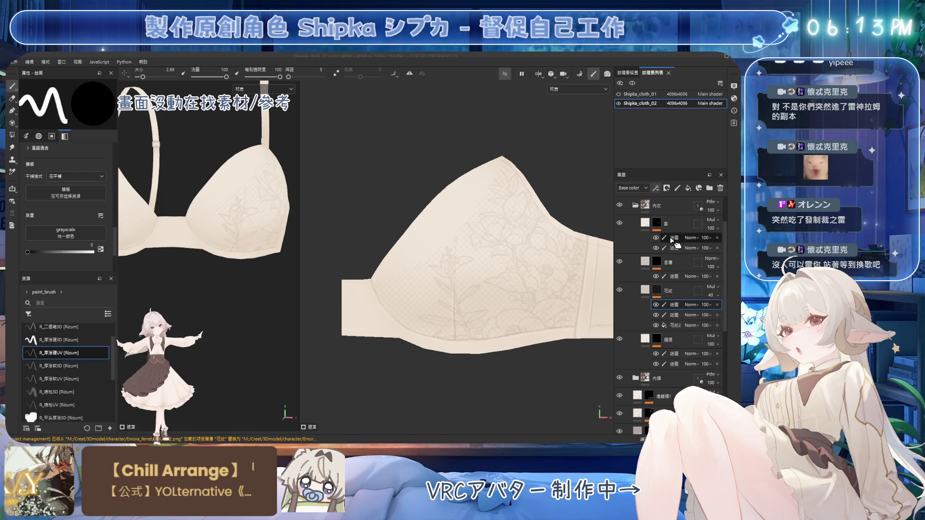
{"action": "left_click", "coordinate": [677, 187]}
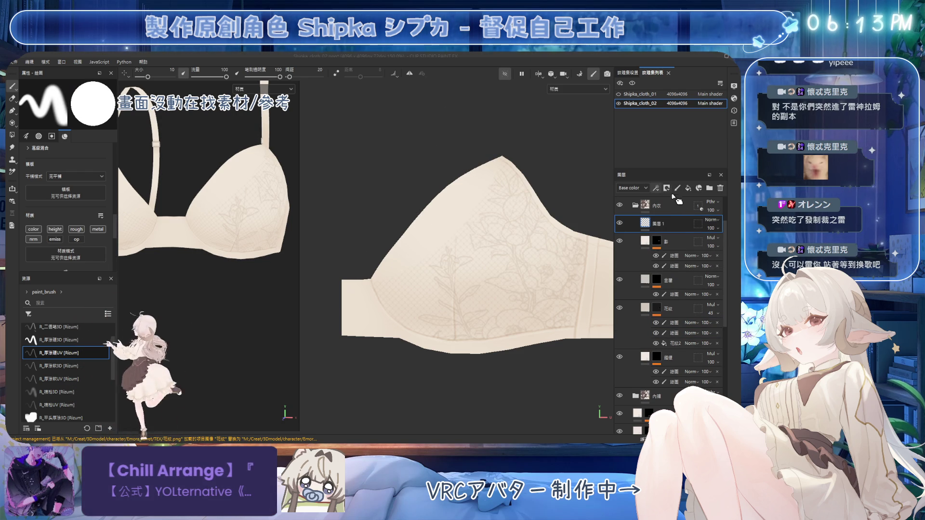
{"action": "key", "text": "ctrl+z"}
{"action": "left_click", "coordinate": [655, 189]}
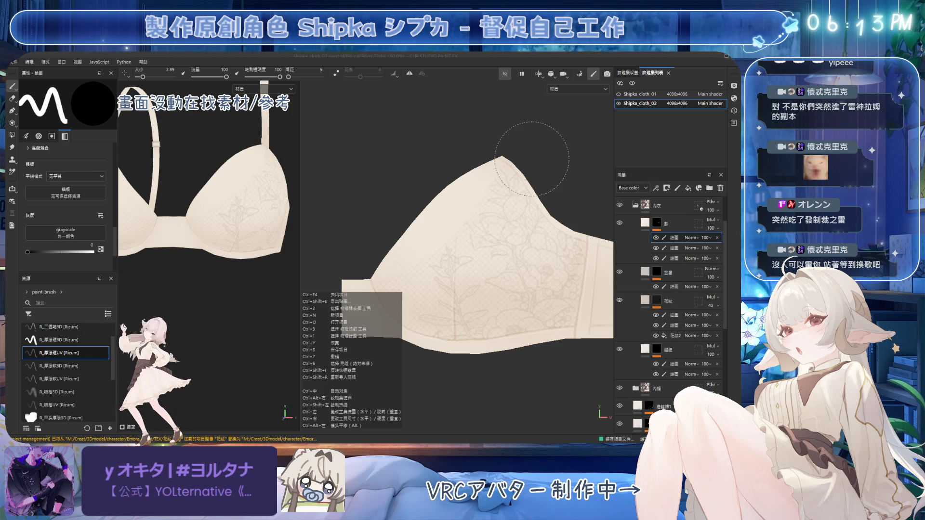
{"action": "key", "text": "x"}
{"action": "mouse_move", "coordinate": [398, 153]}
{"action": "right_mouse_down", "text": "ctrl"}
{"action": "mouse_move", "coordinate": [354, 225]}
{"action": "mouse_move", "coordinate": [377, 283]}
{"action": "right_mouse_up", "text": "ctrl"}
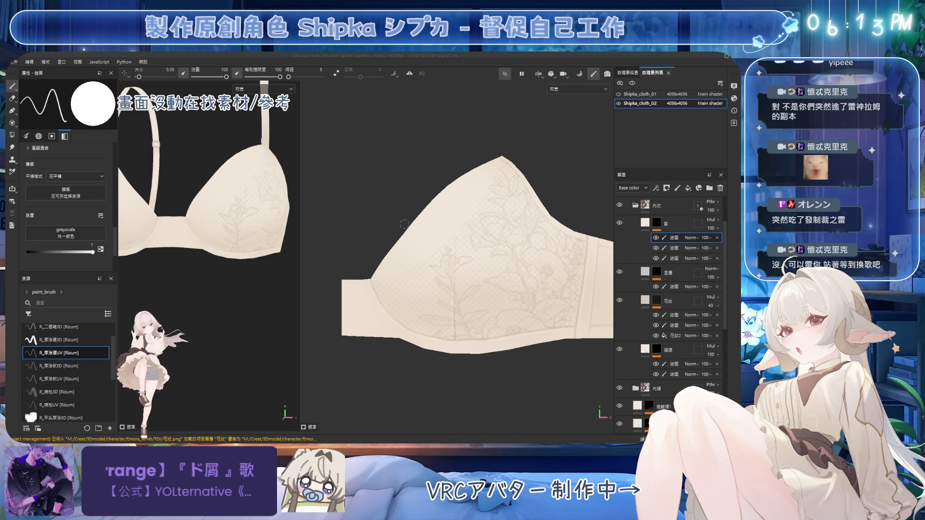
Step: Rotate the texture view to reframe the cup and delete the extra paint sublayer
{"action": "mouse_move", "coordinate": [468, 216]}
{"action": "middle_mouse_down"}
{"action": "mouse_move", "coordinate": [517, 192]}
{"action": "mouse_move", "coordinate": [510, 239]}
{"action": "mouse_move", "coordinate": [570, 251]}
{"action": "mouse_move", "coordinate": [524, 290]}
{"action": "middle_mouse_up"}
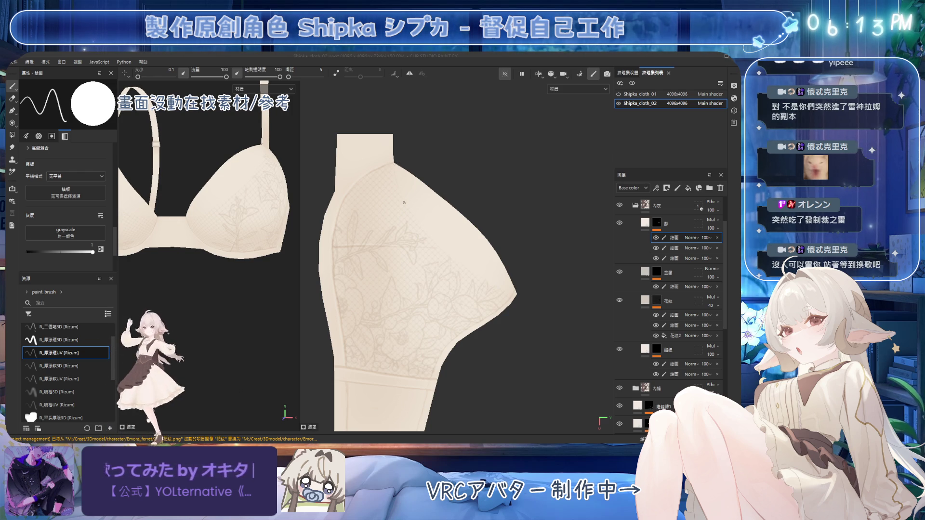
{"action": "middle_click_drag", "start_coordinate": [432, 145], "coordinate": [453, 126]}
{"action": "middle_click_drag", "start_coordinate": [438, 183], "coordinate": [457, 112]}
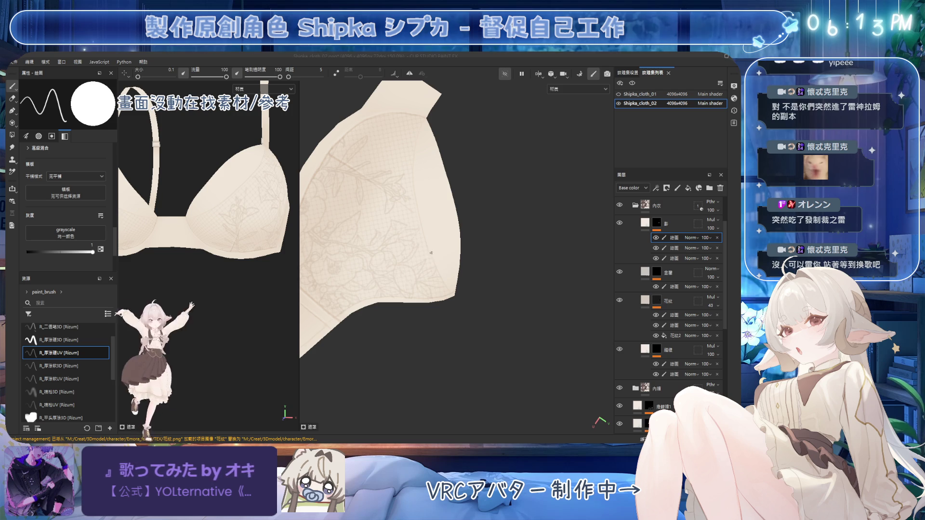
{"action": "mouse_move", "coordinate": [448, 270]}
{"action": "left_mouse_down", "text": "alt"}
{"action": "mouse_move", "coordinate": [392, 175]}
{"action": "mouse_move", "coordinate": [440, 158]}
{"action": "mouse_move", "coordinate": [386, 176]}
{"action": "mouse_move", "coordinate": [514, 96]}
{"action": "mouse_move", "coordinate": [449, 159]}
{"action": "mouse_move", "coordinate": [386, 153]}
{"action": "left_mouse_up", "text": "alt"}
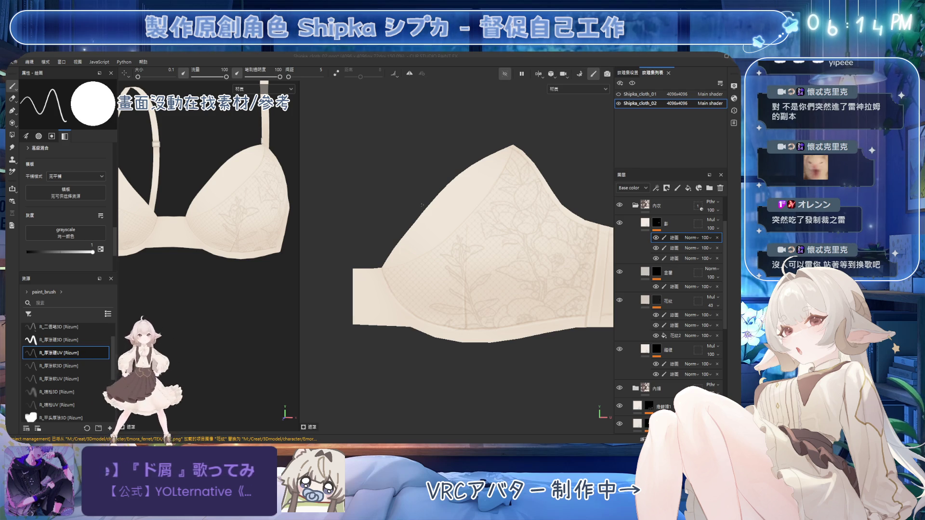
{"action": "left_click_drag", "start_coordinate": [419, 217], "coordinate": [490, 177], "text": "alt"}
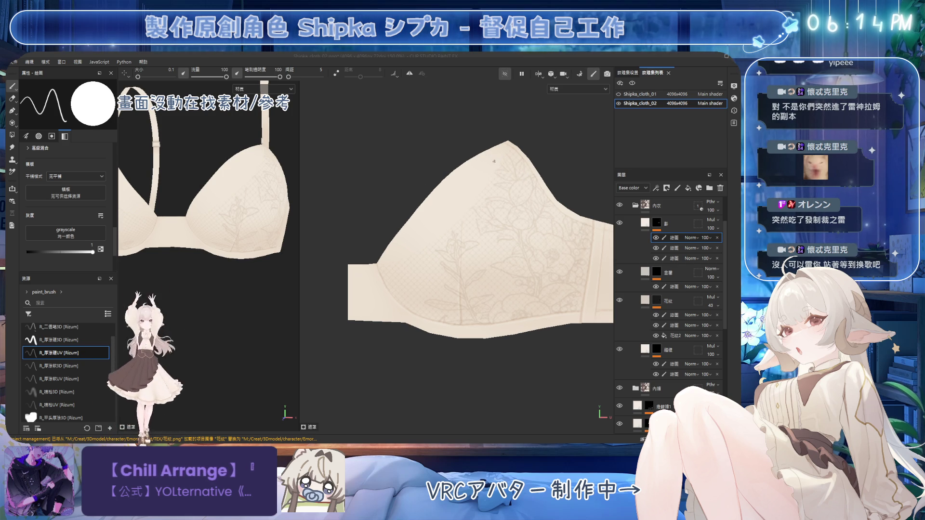
{"action": "key", "text": "Delete"}
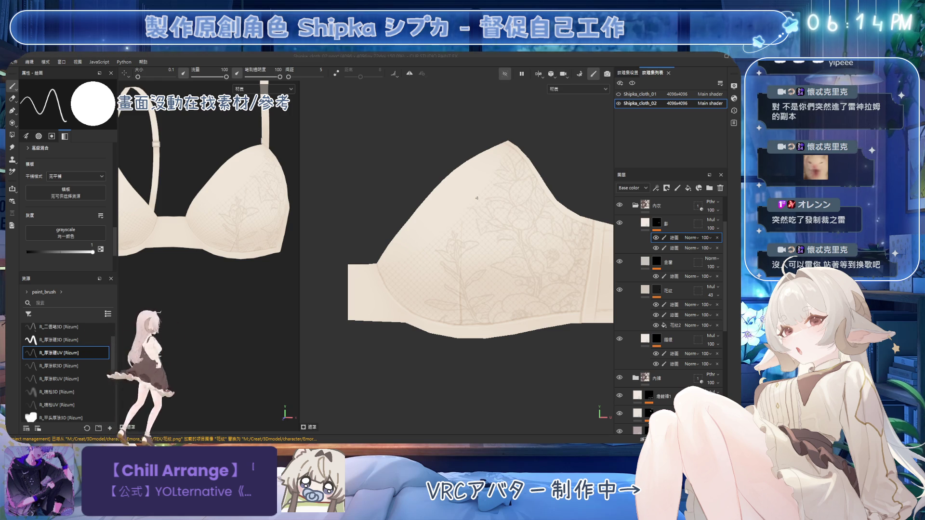
Step: Instance 花紋2 and discard the copy, move 花紋2 to the bottom of the 花紋 group, and save
{"action": "left_click", "coordinate": [672, 325]}
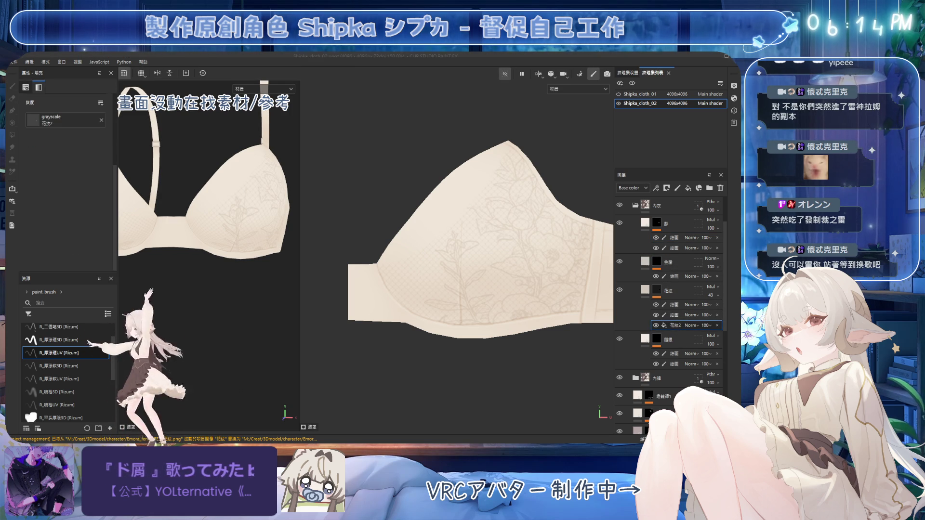
{"action": "mouse_move", "coordinate": [672, 325]}
{"action": "left_mouse_down", "text": "ctrl"}
{"action": "mouse_move", "coordinate": [672, 285]}
{"action": "mouse_move", "coordinate": [672, 300]}
{"action": "left_mouse_up", "text": "ctrl"}
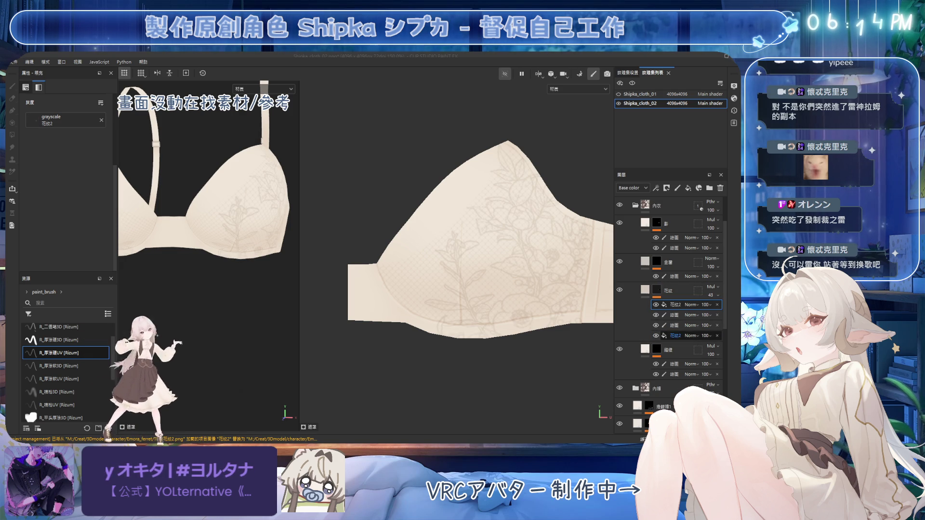
{"action": "left_click", "coordinate": [674, 336]}
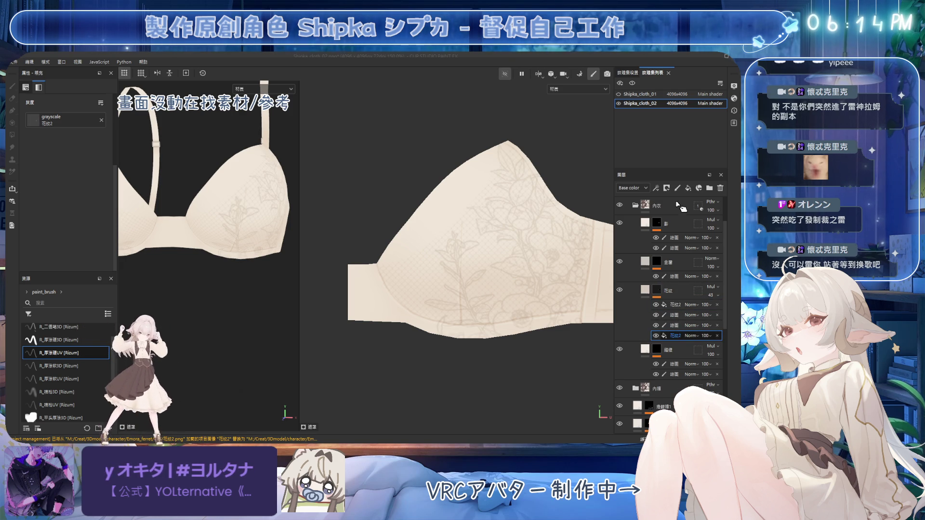
{"action": "key", "text": "Delete"}
{"action": "left_click_drag", "start_coordinate": [675, 305], "coordinate": [677, 330]}
{"action": "mouse_move", "coordinate": [572, 308]}
{"action": "middle_mouse_down"}
{"action": "mouse_move", "coordinate": [528, 310]}
{"action": "mouse_move", "coordinate": [538, 312]}
{"action": "middle_mouse_up"}
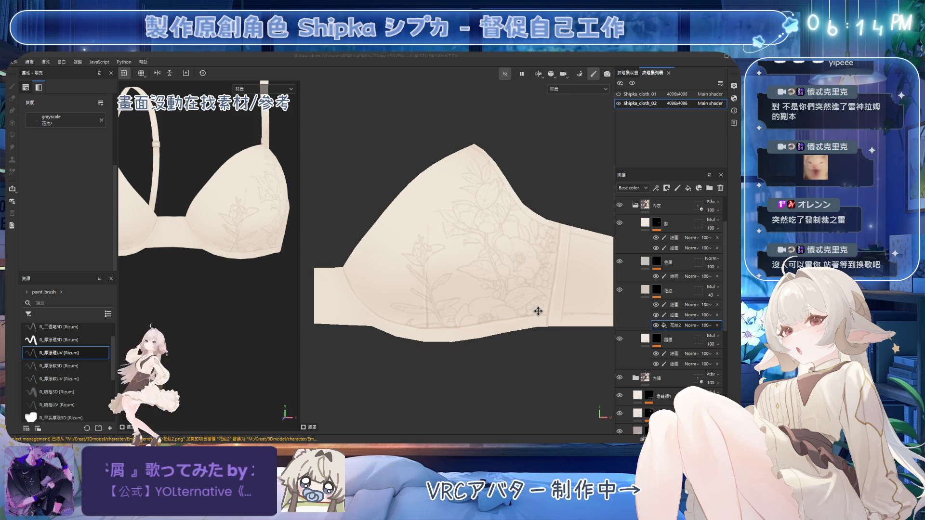
{"action": "key", "text": "ctrl+s"}
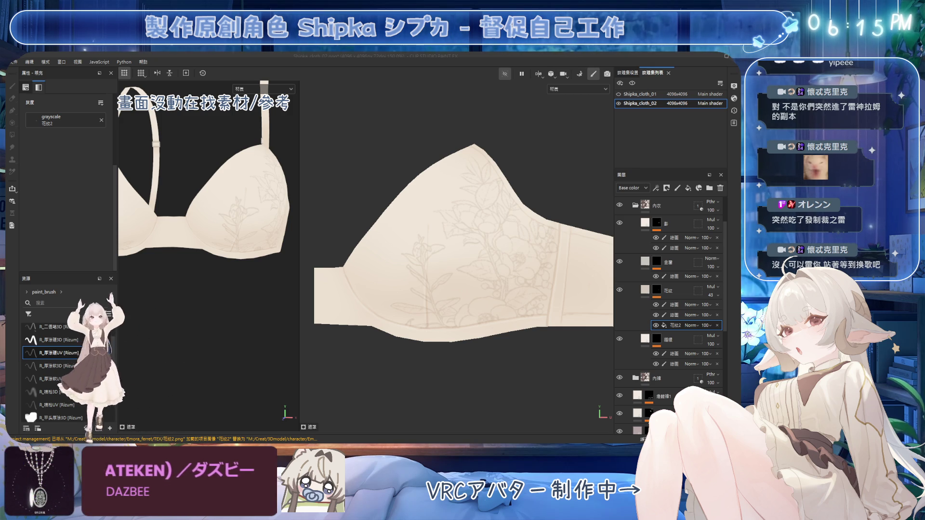
Step: Reframe the cup in both views and select the 影 layer's paint sublayer
{"action": "scroll", "coordinate": [463, 243], "scroll_direction": "down", "scroll_amount": 1}
{"action": "scroll", "coordinate": [204, 178], "scroll_direction": "down", "scroll_amount": 2}
{"action": "left_click_drag", "start_coordinate": [207, 180], "coordinate": [189, 179], "text": "alt"}
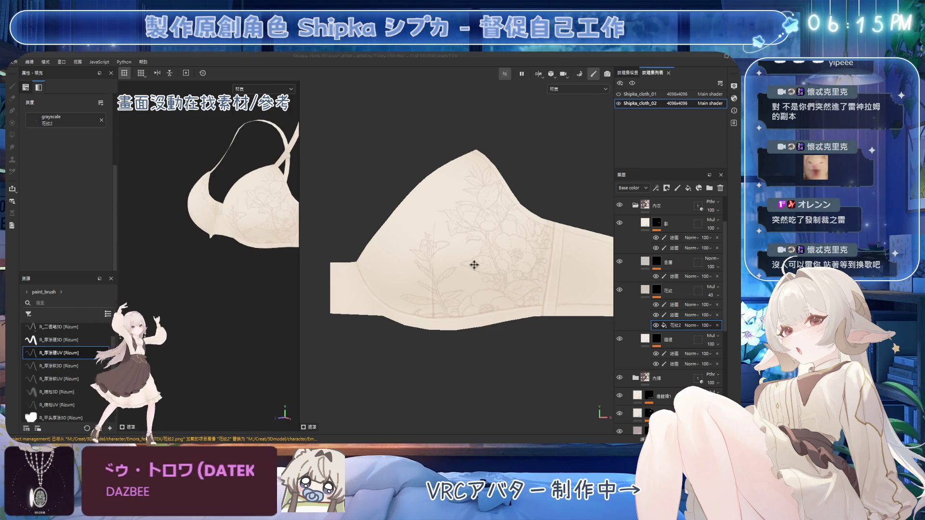
{"action": "mouse_move", "coordinate": [487, 273]}
{"action": "middle_mouse_down"}
{"action": "mouse_move", "coordinate": [549, 256]}
{"action": "mouse_move", "coordinate": [514, 282]}
{"action": "mouse_move", "coordinate": [501, 279]}
{"action": "mouse_move", "coordinate": [529, 276]}
{"action": "middle_mouse_up"}
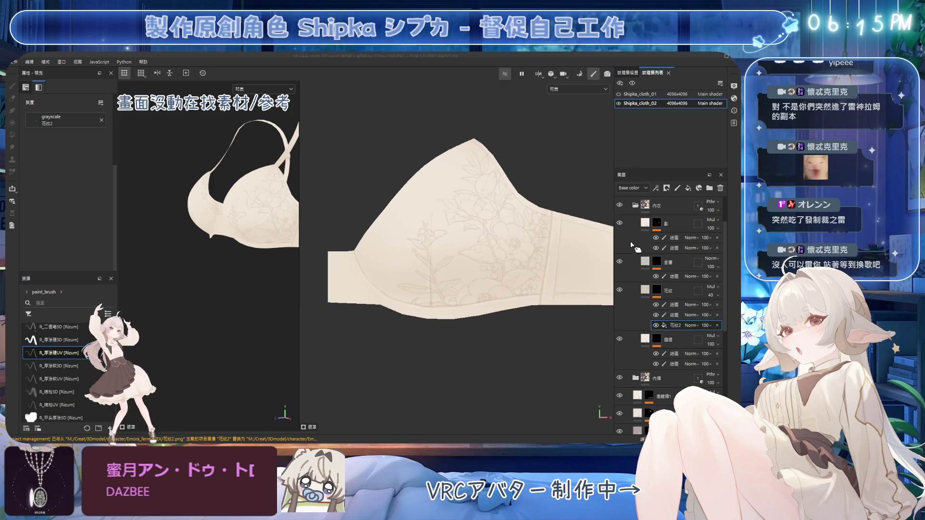
{"action": "left_click", "coordinate": [673, 238]}
{"action": "scroll", "coordinate": [456, 219], "scroll_direction": "up", "scroll_amount": 1}
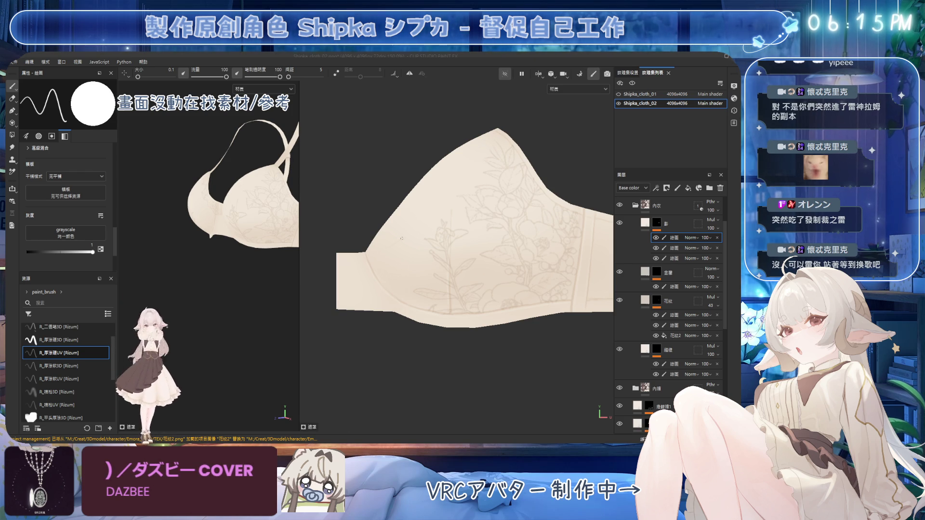
Step: Frame the bra front-on and paint white shading into the central lace flowers, widening the brush
{"action": "key", "text": "f"}
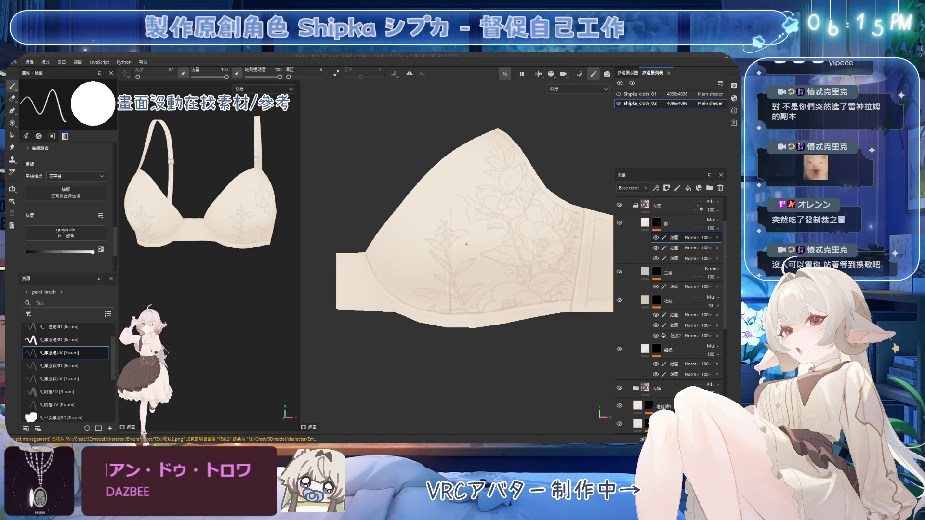
{"action": "middle_click_drag", "start_coordinate": [467, 227], "coordinate": [445, 222]}
{"action": "mouse_move", "coordinate": [444, 222]}
{"action": "right_mouse_down", "text": "ctrl"}
{"action": "mouse_move", "coordinate": [518, 236]}
{"action": "mouse_move", "coordinate": [520, 270]}
{"action": "right_mouse_up", "text": "ctrl"}
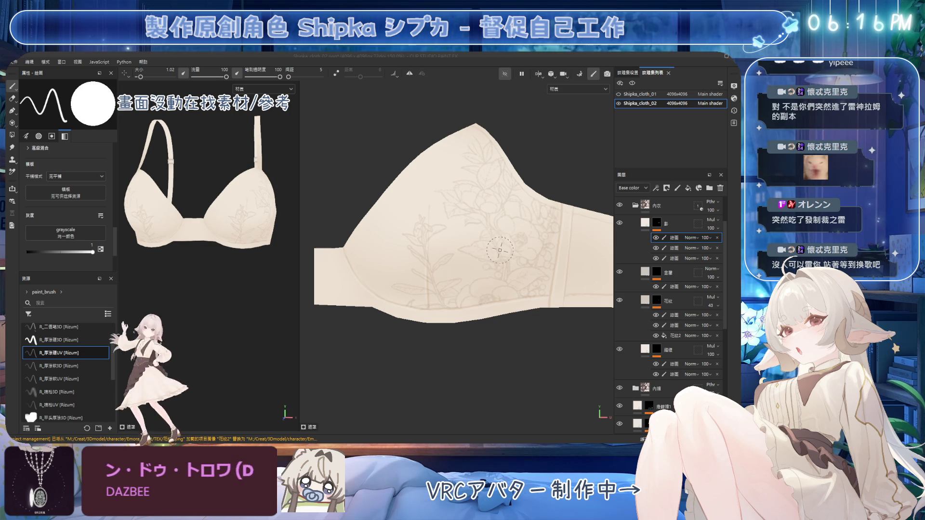
{"action": "mouse_move", "coordinate": [489, 280]}
{"action": "right_mouse_down", "text": "ctrl"}
{"action": "mouse_move", "coordinate": [484, 296]}
{"action": "mouse_move", "coordinate": [499, 276]}
{"action": "mouse_move", "coordinate": [504, 293]}
{"action": "right_mouse_up", "text": "ctrl"}
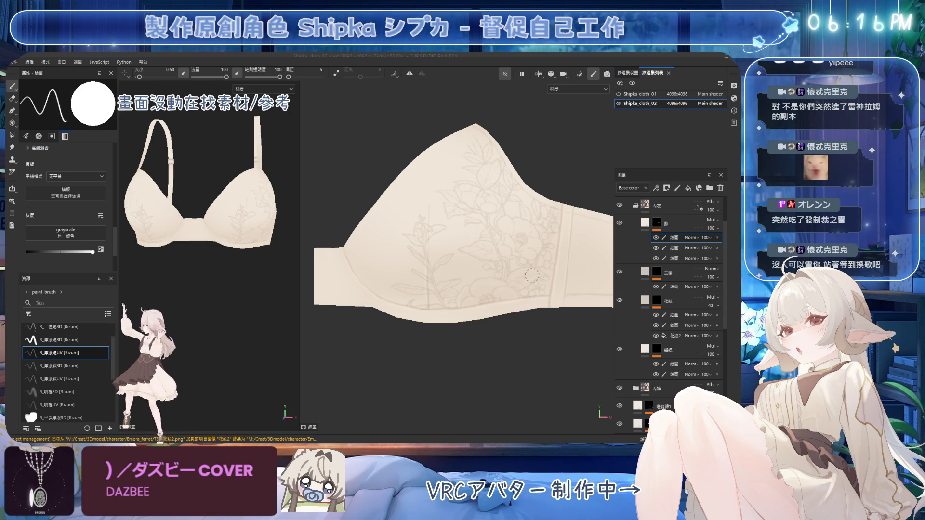
{"action": "mouse_move", "coordinate": [523, 242]}
{"action": "right_mouse_down", "text": "ctrl"}
{"action": "mouse_move", "coordinate": [488, 266]}
{"action": "mouse_move", "coordinate": [484, 199]}
{"action": "right_mouse_up", "text": "ctrl"}
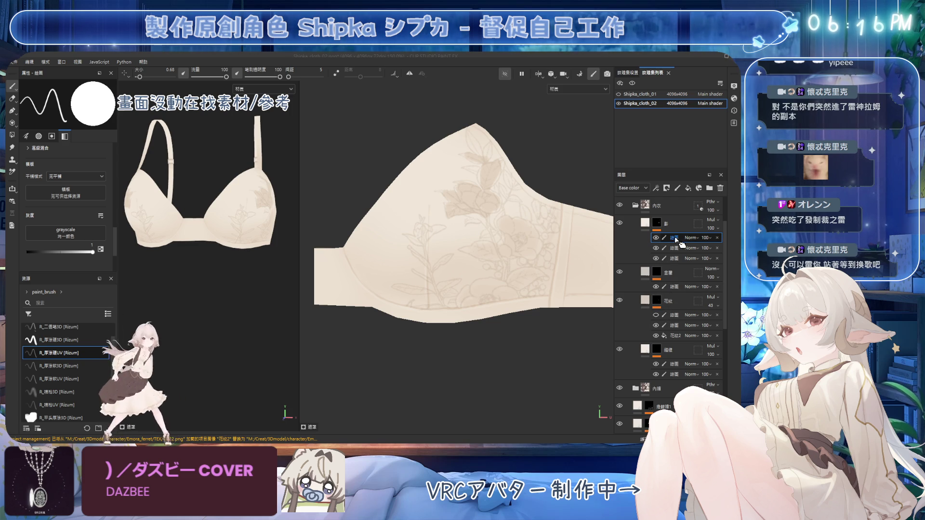
Step: Delete the paint sublayer under the 花紋 layer and reposition the cup in the texture view
{"action": "left_click", "coordinate": [674, 315]}
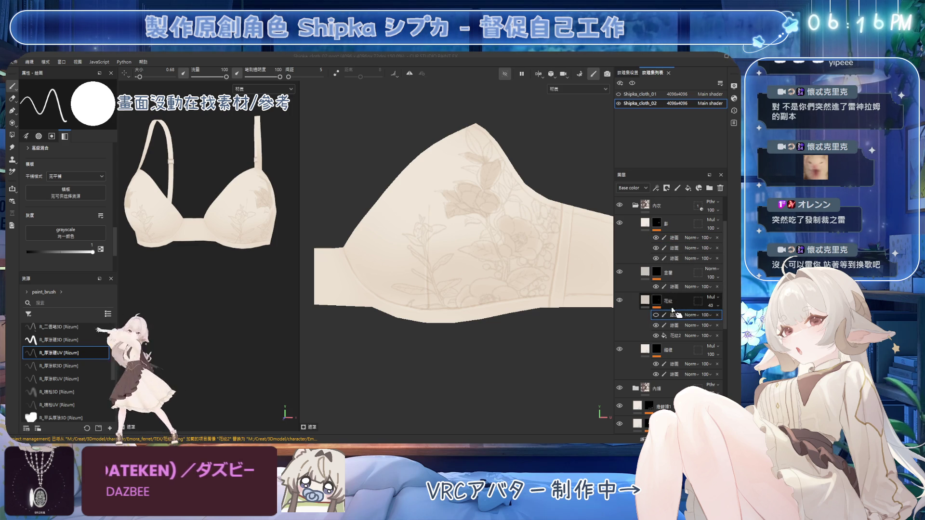
{"action": "key", "text": "Delete"}
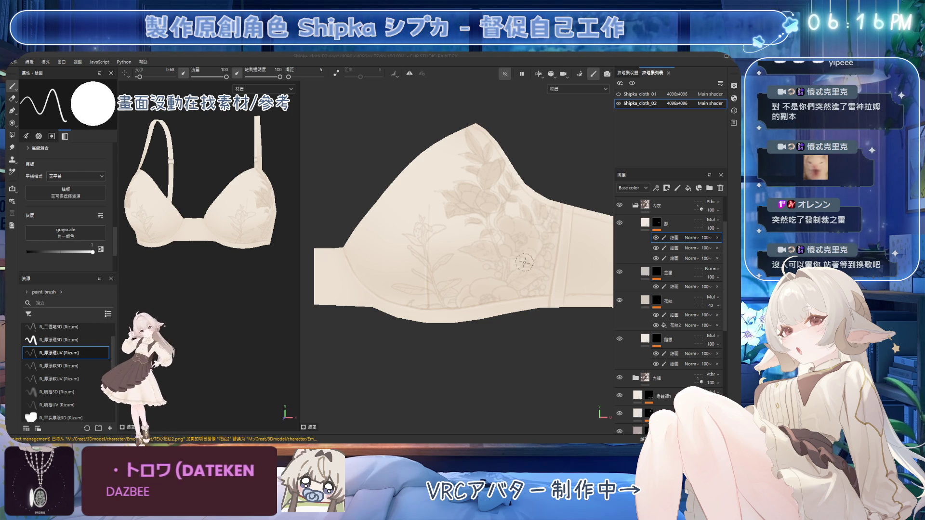
{"action": "left_click_drag", "start_coordinate": [449, 224], "coordinate": [419, 238], "text": "alt"}
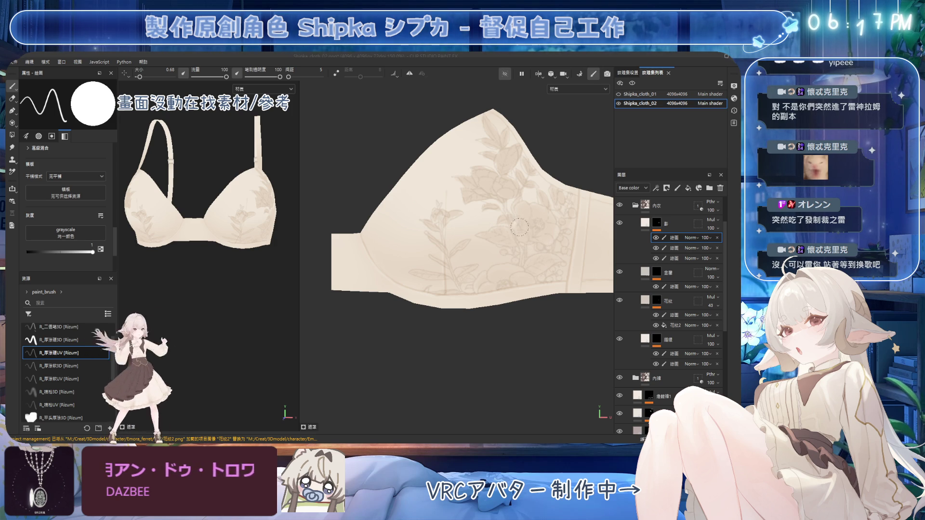
Step: Refine the cup's mask strokes with a small brush, alternating paint and erase, then save
{"action": "right_click_drag", "start_coordinate": [516, 209], "coordinate": [479, 156], "text": "ctrl"}
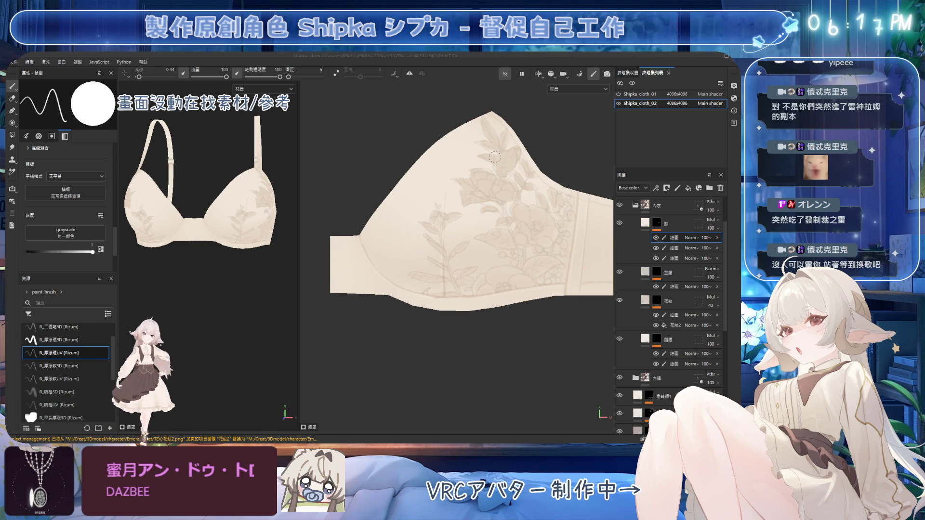
{"action": "key", "text": "2"}
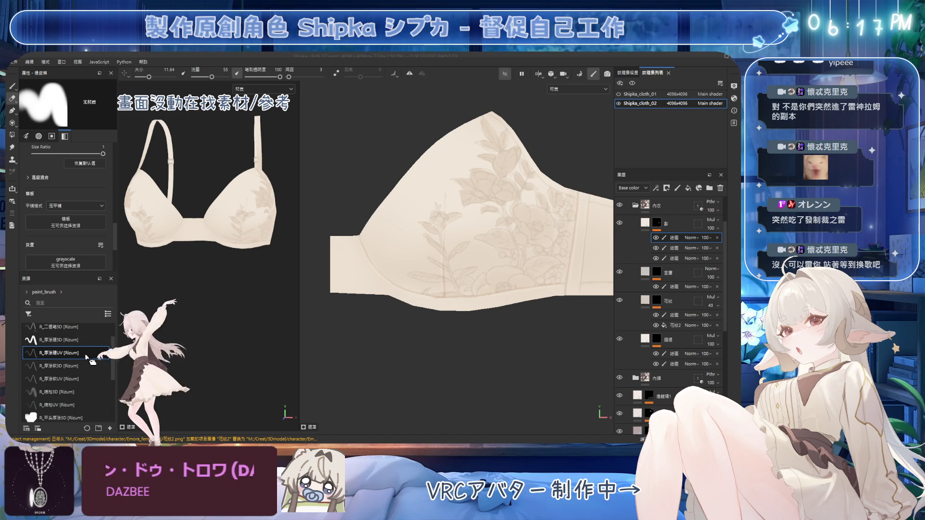
{"action": "right_click_drag", "start_coordinate": [472, 143], "coordinate": [479, 145], "text": "ctrl"}
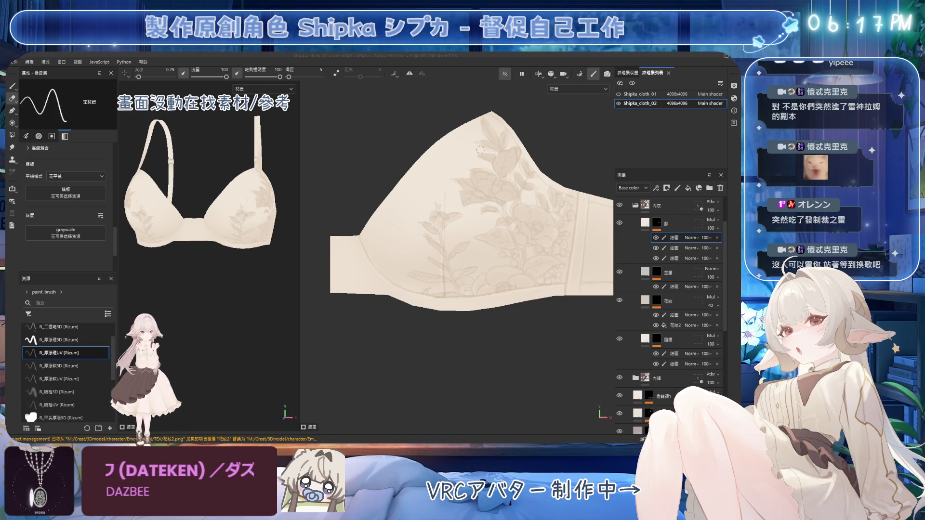
{"action": "key", "text": "1"}
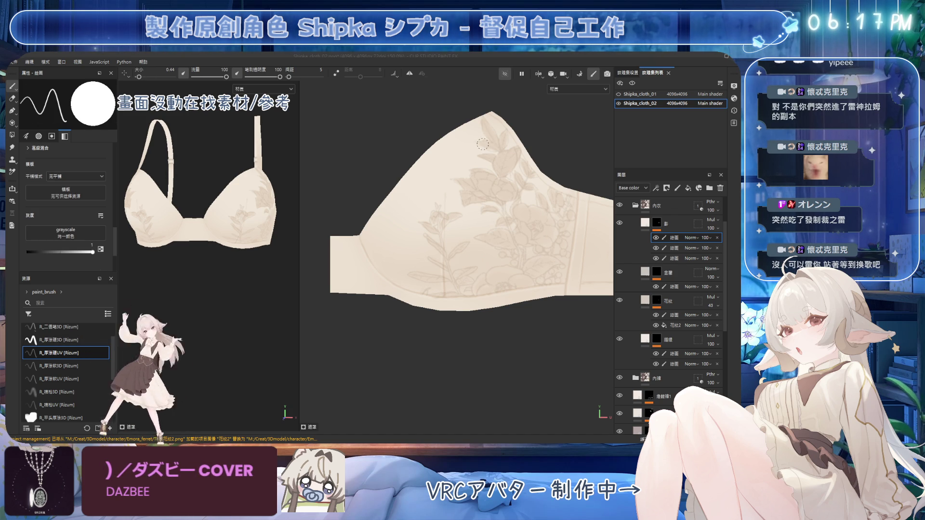
{"action": "key", "text": "2"}
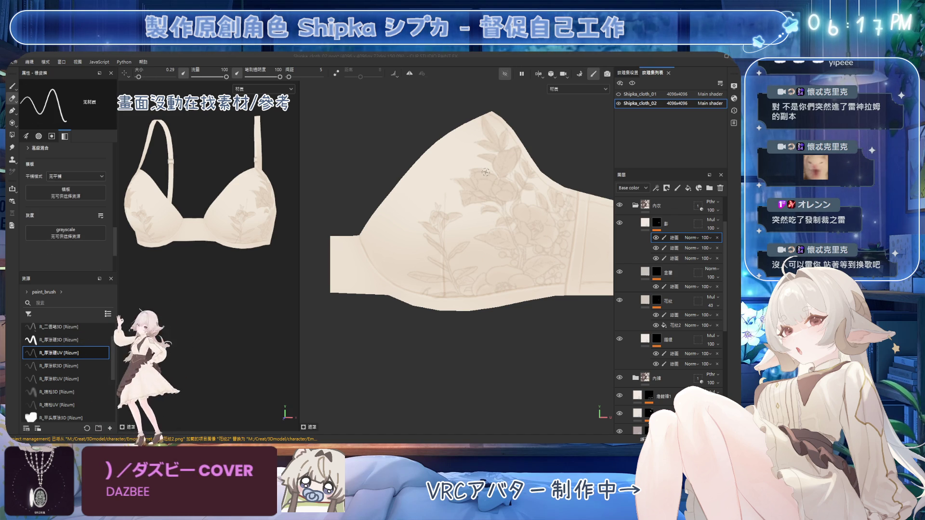
{"action": "key", "text": "1"}
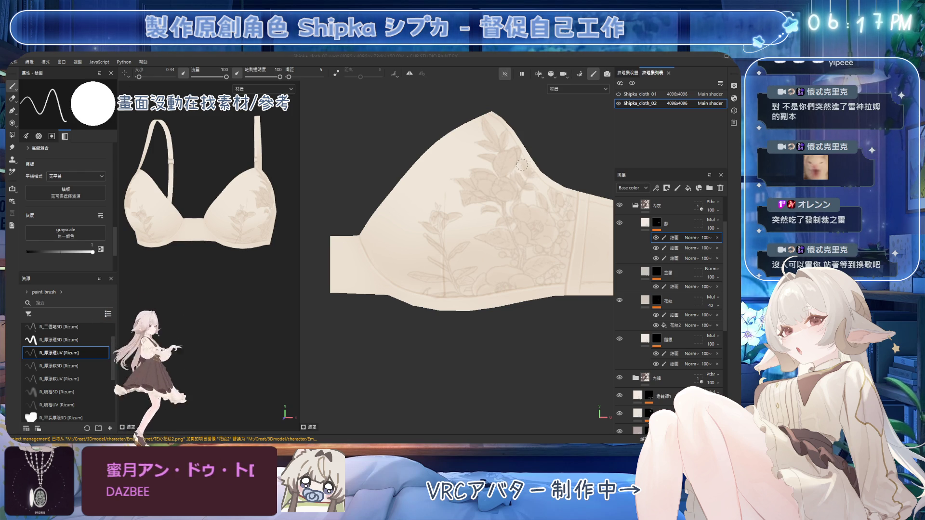
{"action": "key", "text": "2"}
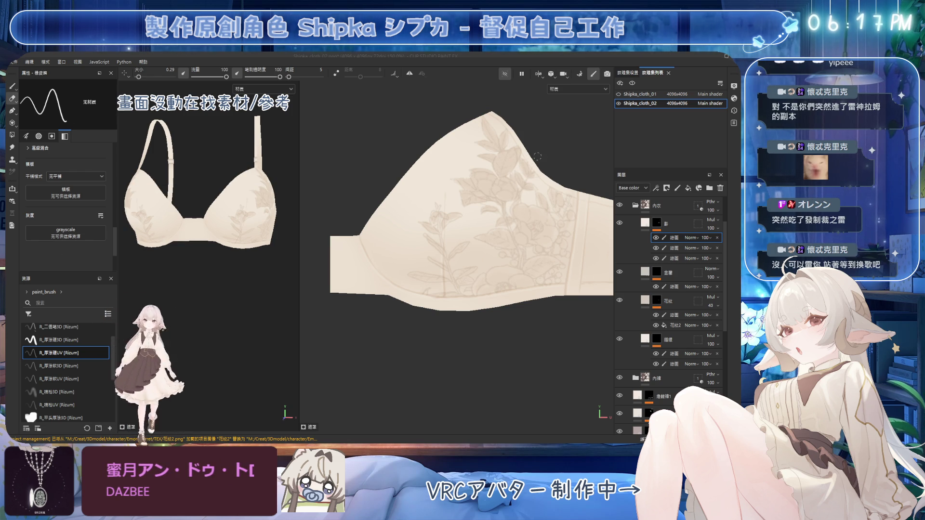
{"action": "key", "text": "ctrl+s"}
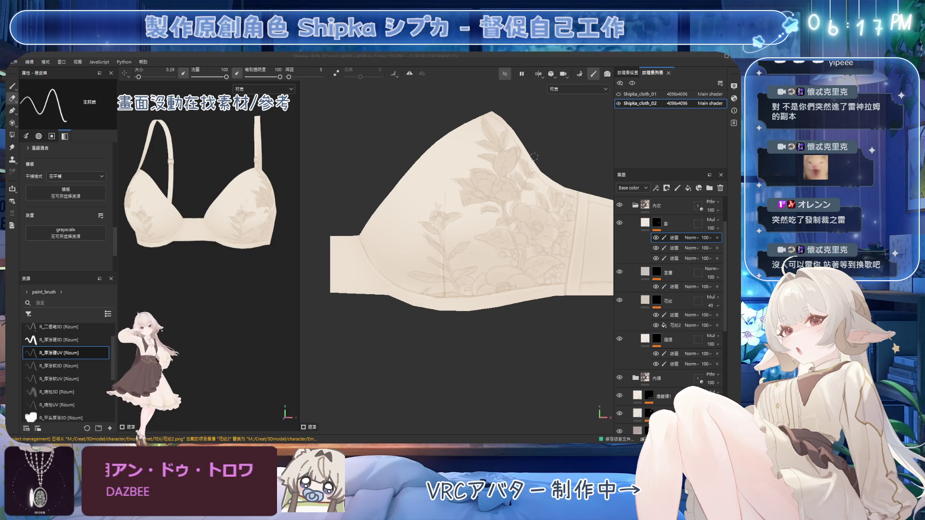
{"action": "key", "text": "alt+Tab"}
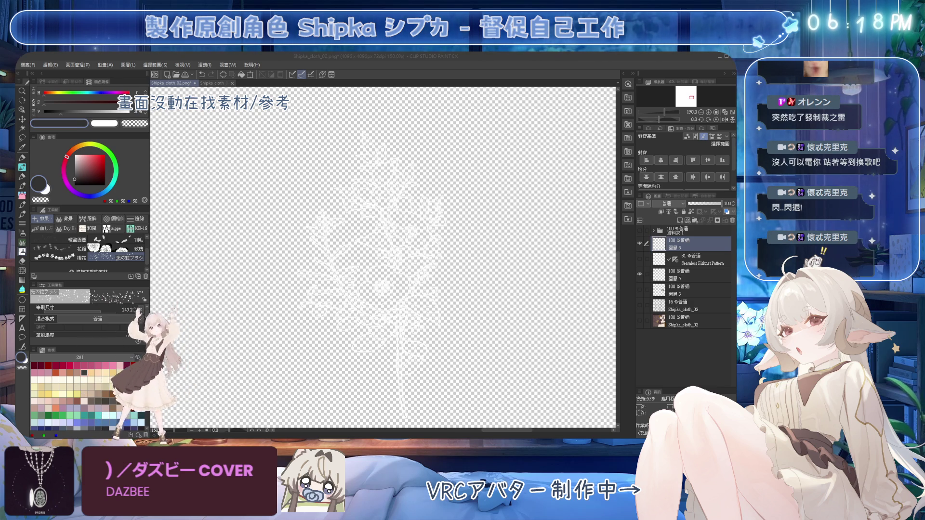
Step: Return from the white lace artwork in Clip Studio Paint to Substance 3D Painter
{"action": "key", "text": "alt+Tab"}
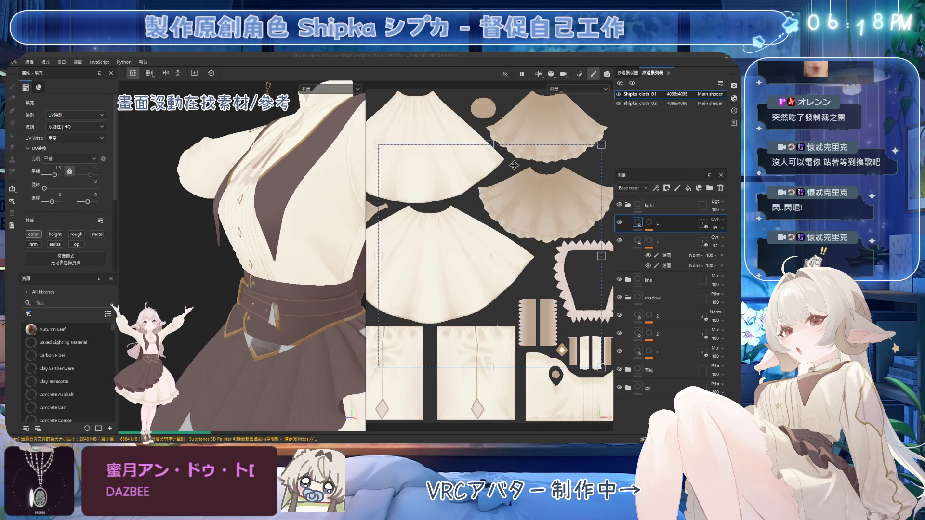
Step: Select the Shipka_cloth_02 texture set, collapse the 内衣 folder, and isolate the bra mesh
{"action": "left_click", "coordinate": [624, 103]}
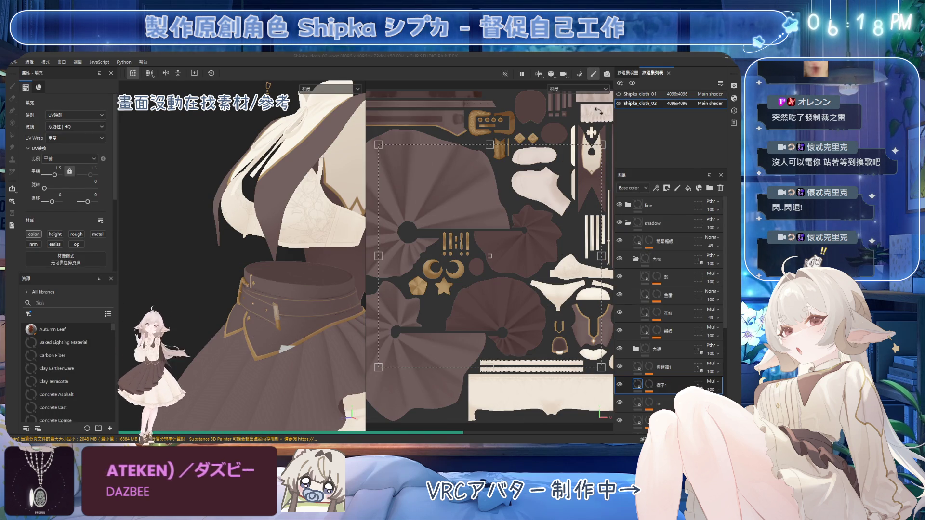
{"action": "scroll", "coordinate": [301, 257], "scroll_direction": "down", "scroll_amount": 5}
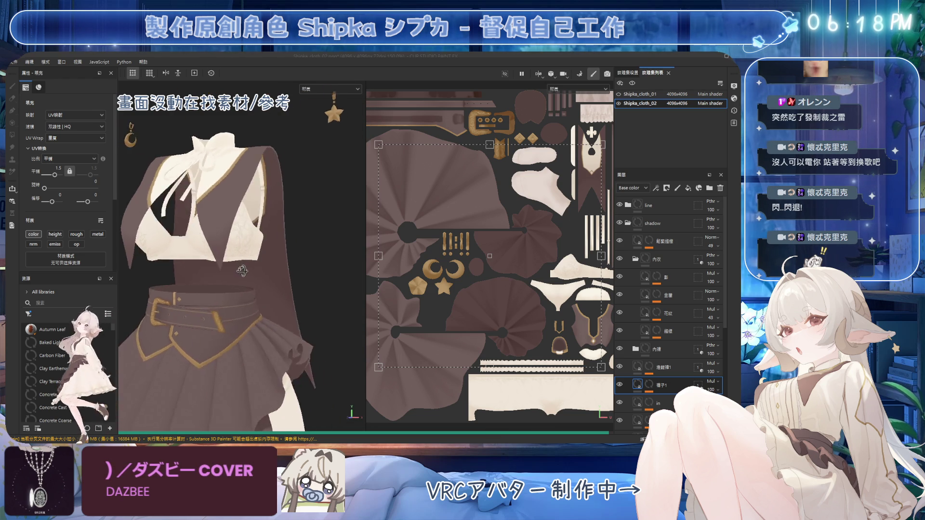
{"action": "scroll", "coordinate": [245, 271], "scroll_direction": "up", "scroll_amount": 5}
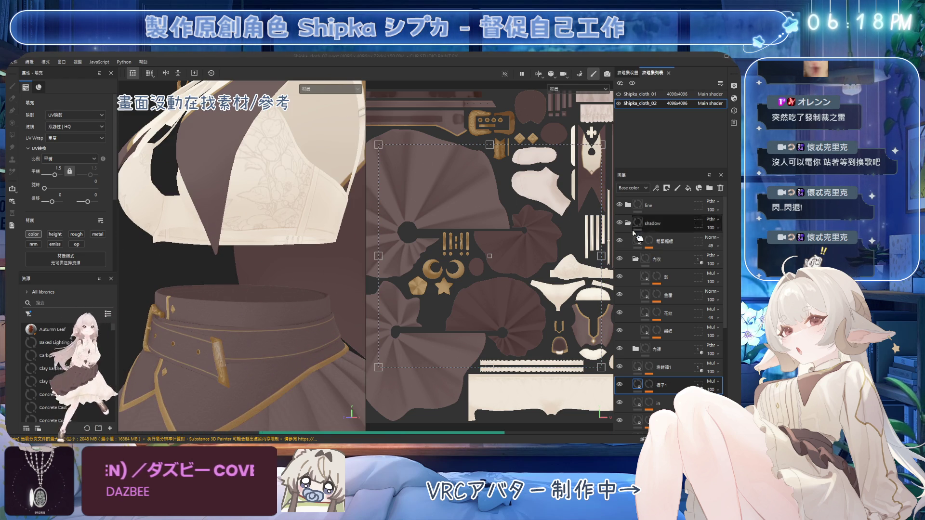
{"action": "left_click", "coordinate": [637, 259]}
{"action": "left_click", "coordinate": [636, 260]}
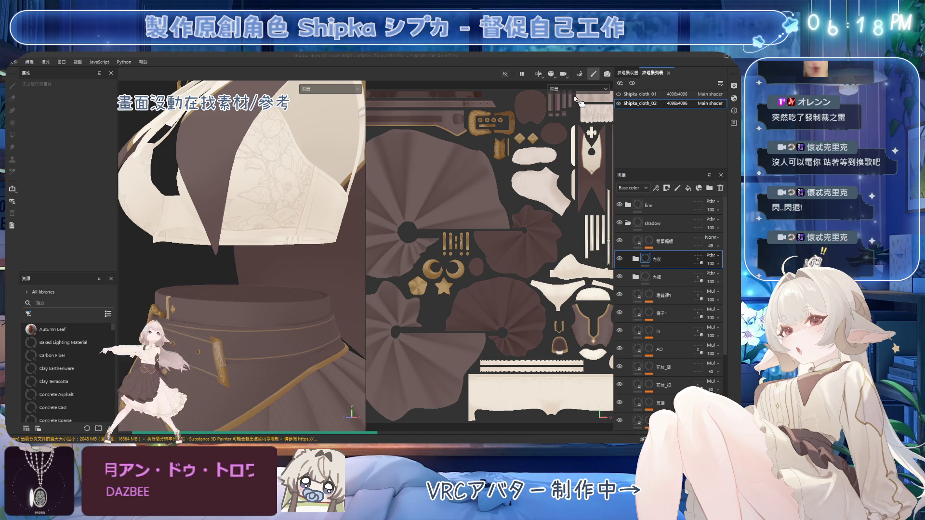
{"action": "left_click", "coordinate": [505, 74]}
{"action": "mouse_move", "coordinate": [284, 279]}
{"action": "left_mouse_down", "text": "alt"}
{"action": "mouse_move", "coordinate": [299, 295]}
{"action": "mouse_move", "coordinate": [280, 269]}
{"action": "mouse_move", "coordinate": [309, 285]}
{"action": "mouse_move", "coordinate": [255, 296]}
{"action": "left_mouse_up", "text": "alt"}
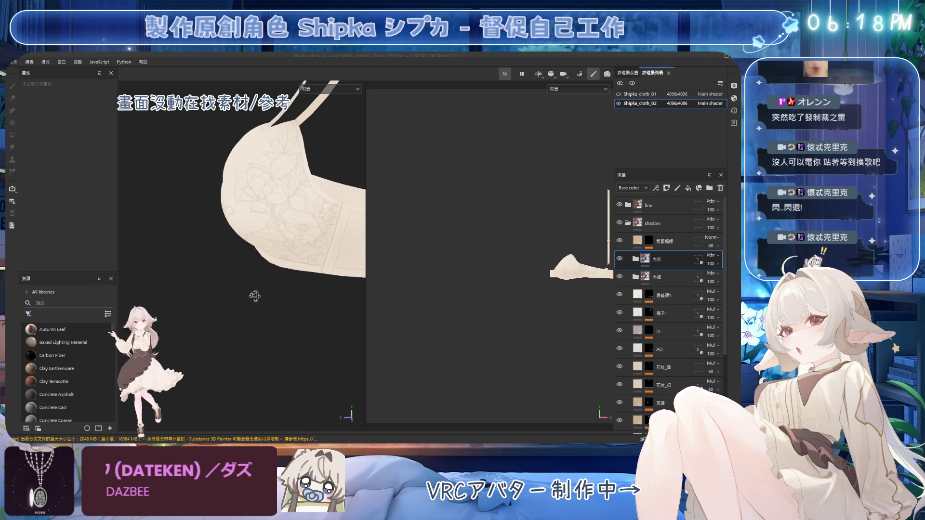
Step: Frame the cup front-on, expand 内衣, and select the first paint effect in 花紋's mask
{"action": "key", "text": "f"}
{"action": "key", "text": "f"}
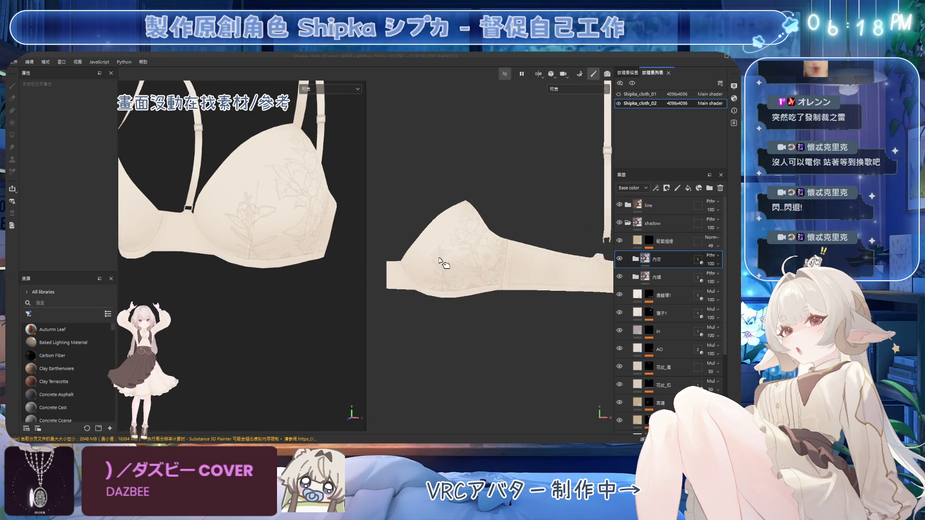
{"action": "scroll", "coordinate": [443, 263], "scroll_direction": "up", "scroll_amount": 5}
{"action": "scroll", "coordinate": [285, 273], "scroll_direction": "up", "scroll_amount": 3}
{"action": "mouse_move", "coordinate": [284, 273]}
{"action": "left_mouse_down", "text": "alt"}
{"action": "mouse_move", "coordinate": [284, 281]}
{"action": "mouse_move", "coordinate": [325, 266]}
{"action": "mouse_move", "coordinate": [332, 280]}
{"action": "mouse_move", "coordinate": [324, 283]}
{"action": "left_mouse_up", "text": "alt"}
{"action": "mouse_move", "coordinate": [490, 277]}
{"action": "middle_mouse_down"}
{"action": "mouse_move", "coordinate": [510, 262]}
{"action": "mouse_move", "coordinate": [534, 272]}
{"action": "middle_mouse_up"}
{"action": "left_click", "coordinate": [635, 259]}
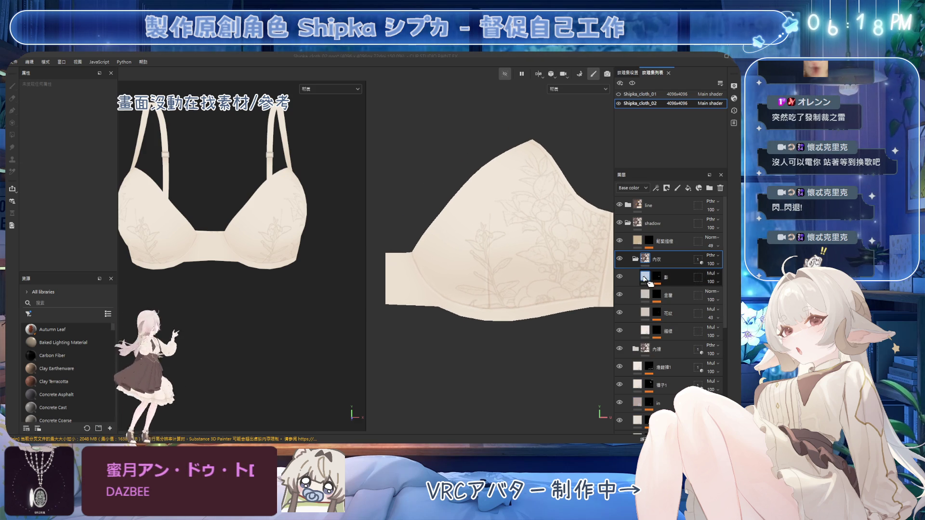
{"action": "left_click", "coordinate": [647, 314]}
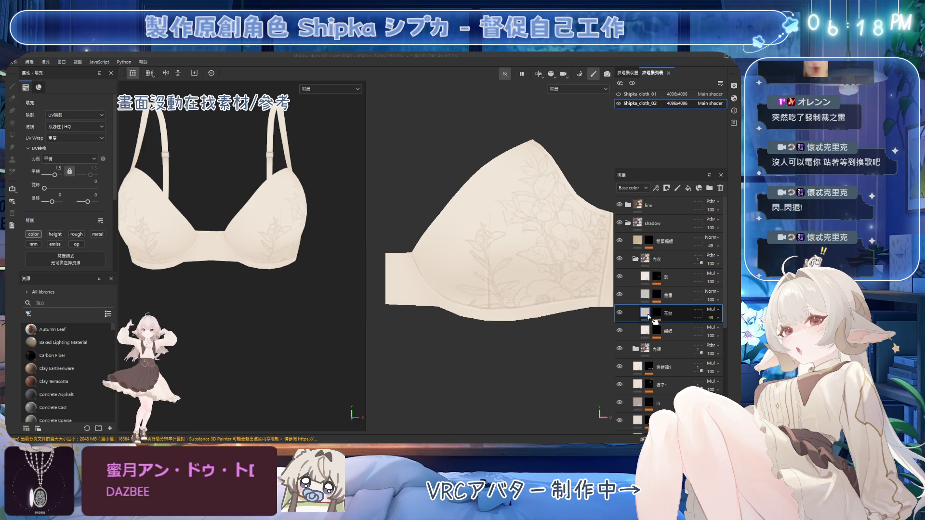
{"action": "left_click", "coordinate": [657, 313]}
{"action": "left_click", "coordinate": [675, 329]}
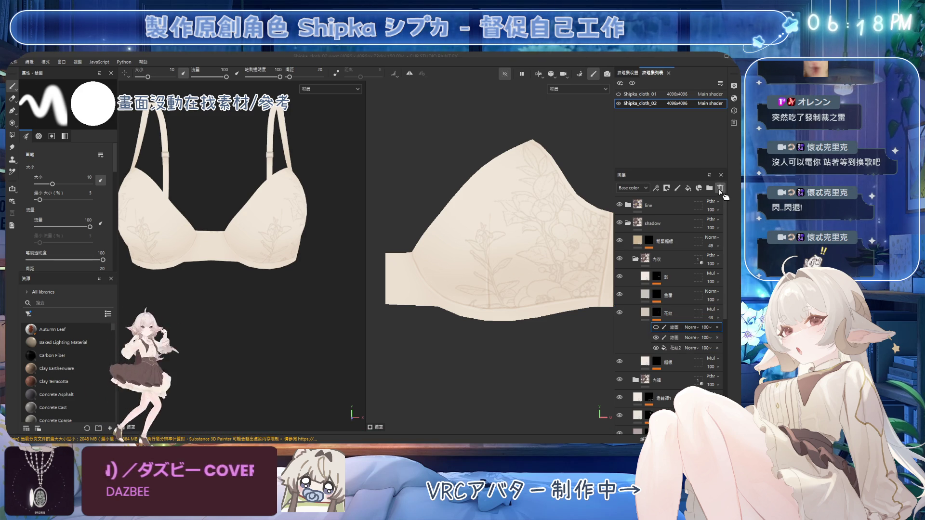
Step: Delete the second paint effect from the 花紋 mask and check the 影 mask in grayscale
{"action": "key", "text": "Delete"}
{"action": "left_click", "coordinate": [656, 277]}
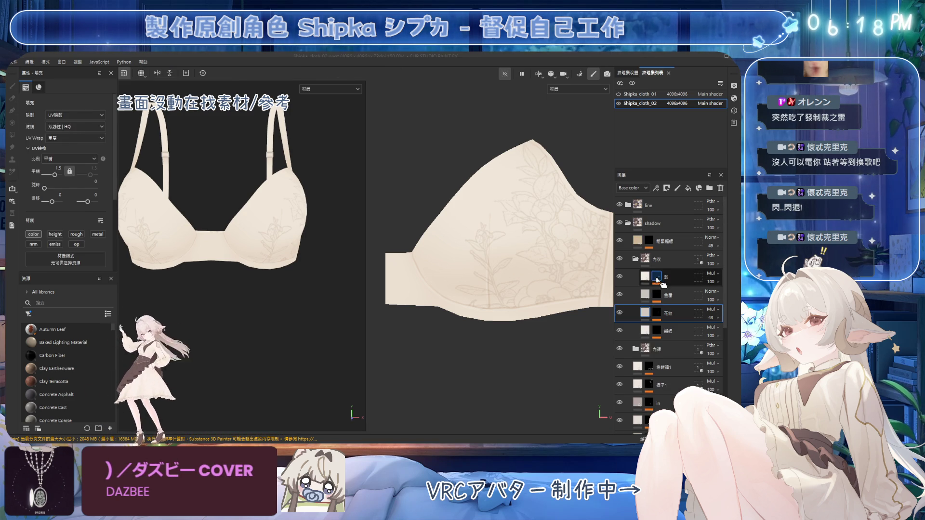
{"action": "left_click", "coordinate": [679, 292]}
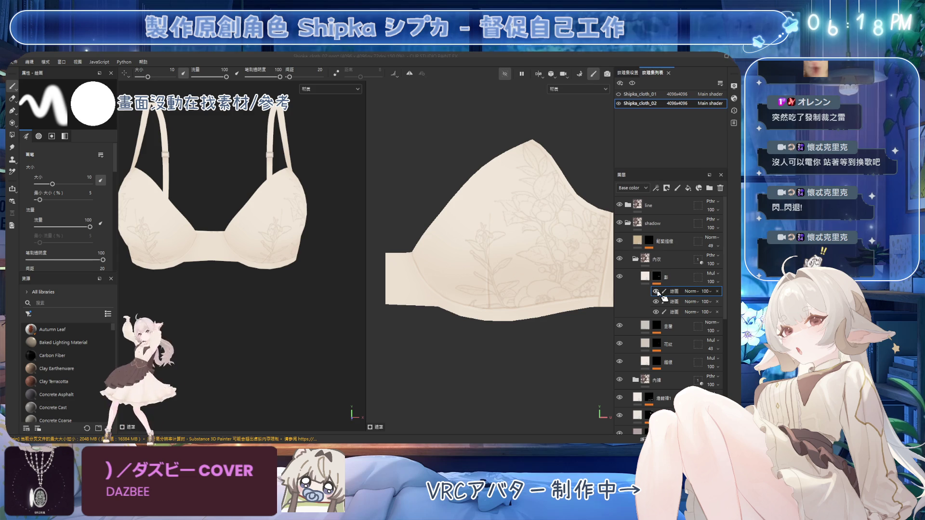
{"action": "left_click", "coordinate": [658, 292], "text": "alt"}
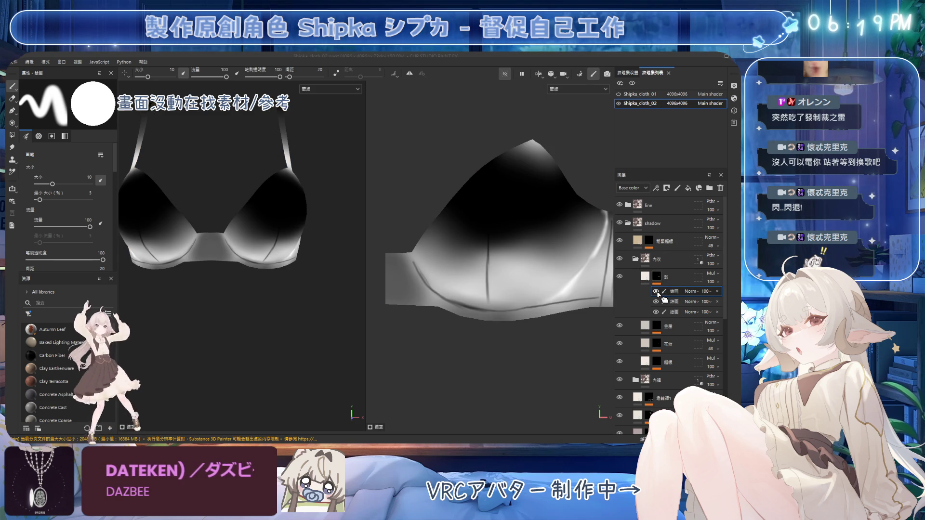
{"action": "left_click", "coordinate": [657, 277]}
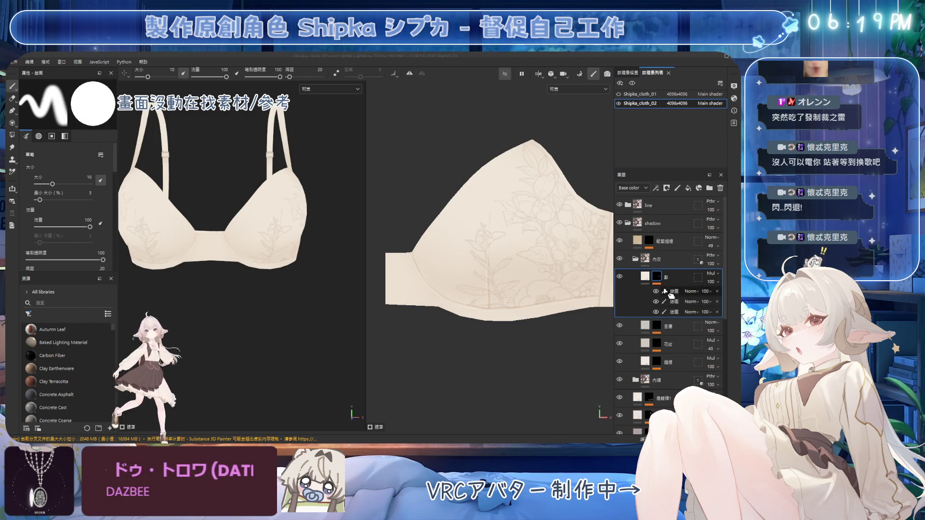
Step: Select the first 影 paint effect, fine-tune the brush size, and save the project
{"action": "left_click", "coordinate": [664, 292]}
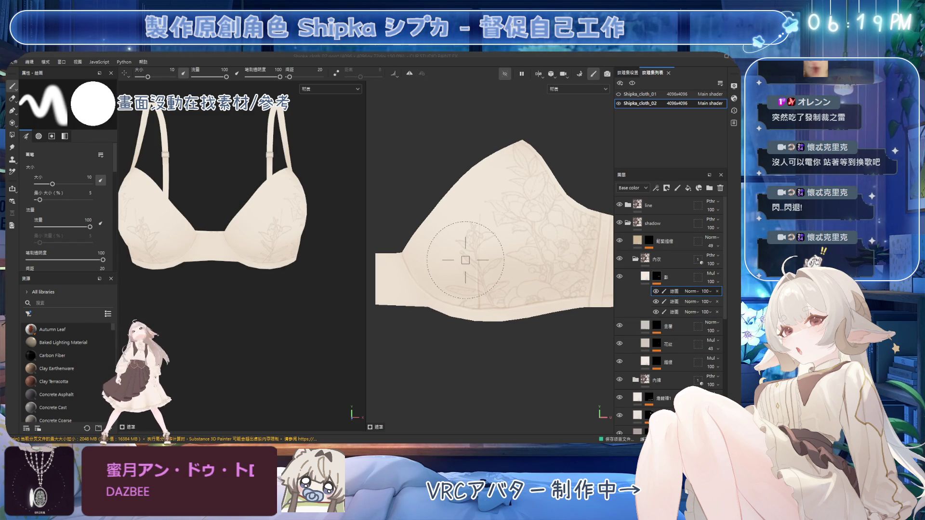
{"action": "scroll", "coordinate": [473, 197], "scroll_direction": "up", "scroll_amount": 2}
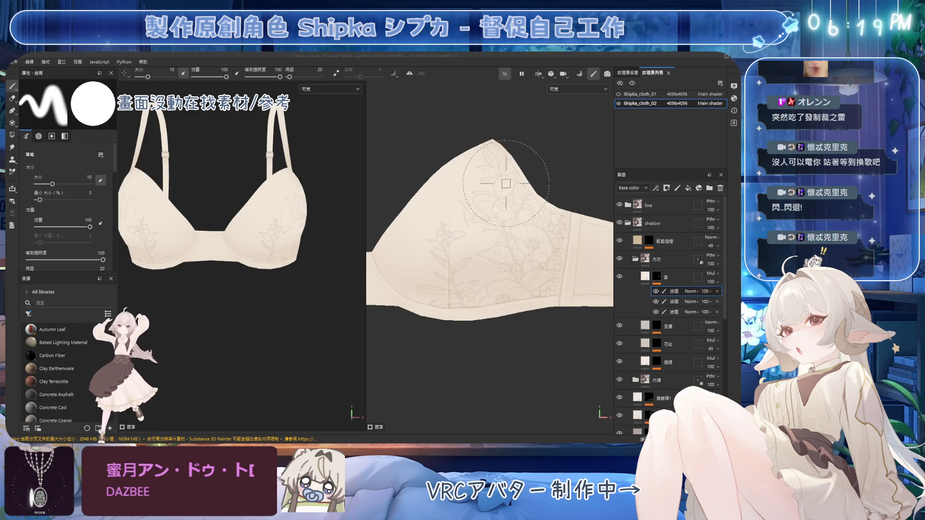
{"action": "key", "text": "bracketleft"}
{"action": "key", "text": "bracketleft"}
{"action": "key", "text": "bracketleft"}
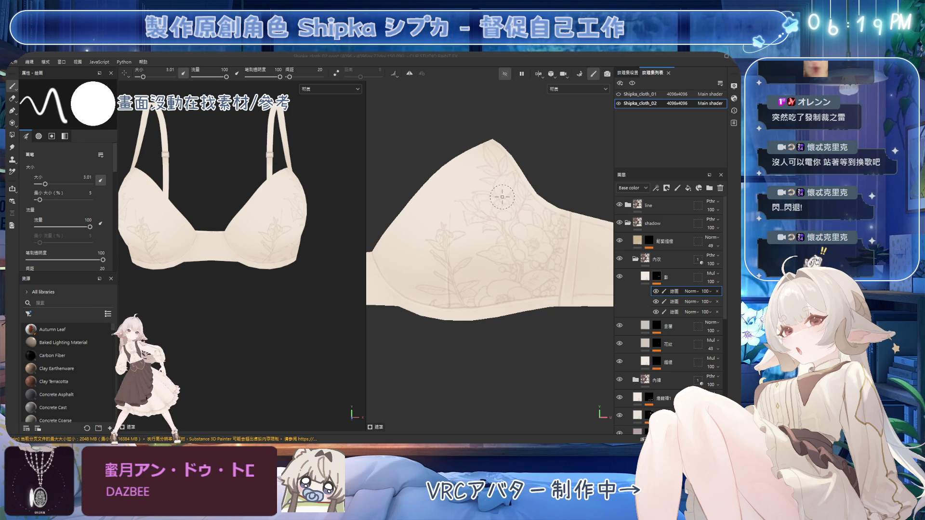
{"action": "key", "text": "bracketright"}
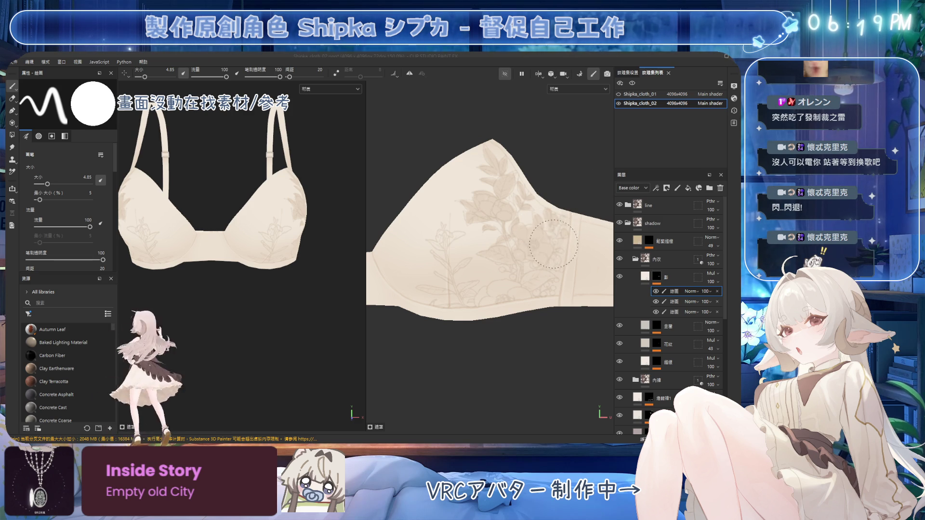
{"action": "key", "text": "ctrl+s"}
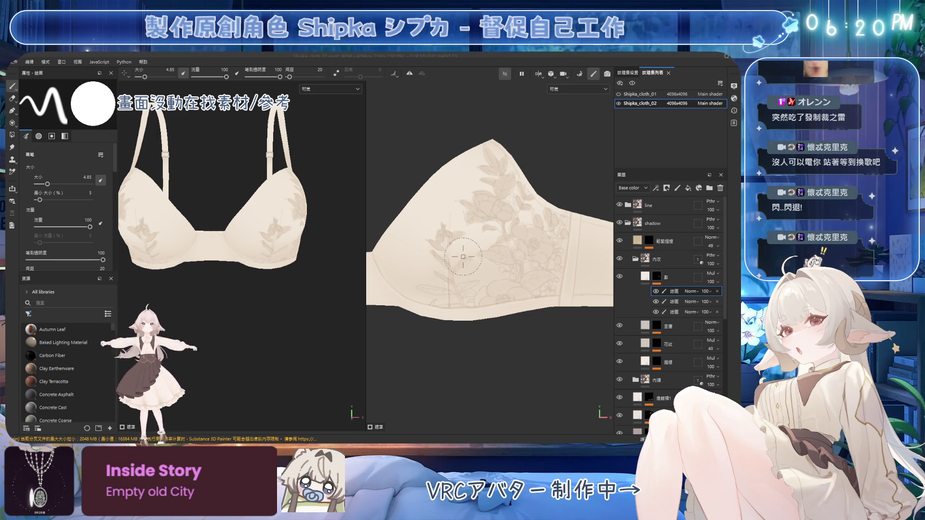
Step: Load the R_厚塗筆3D brush from the paint_brush folder and shrink it to about 2.7 for touch-ups
{"action": "key", "text": "e"}
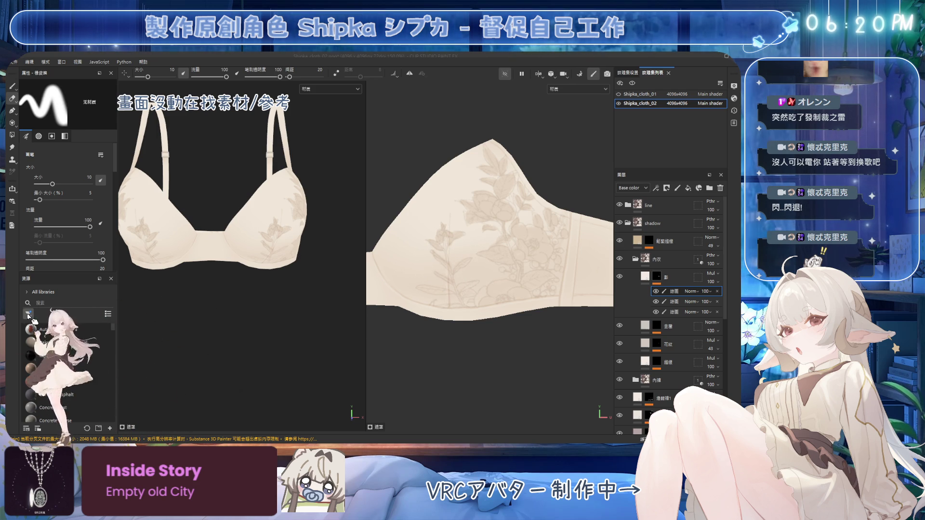
{"action": "left_click", "coordinate": [28, 293]}
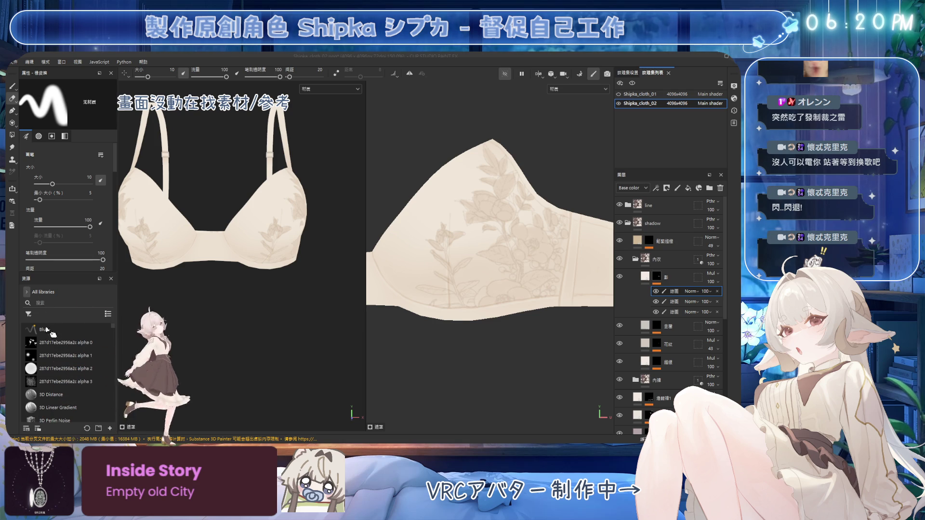
{"action": "left_click", "coordinate": [46, 359]}
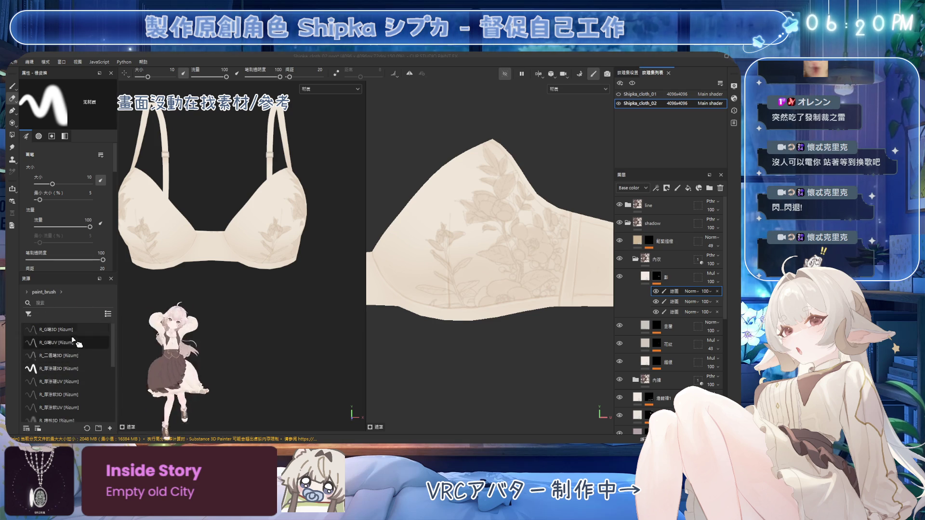
{"action": "left_click", "coordinate": [71, 370]}
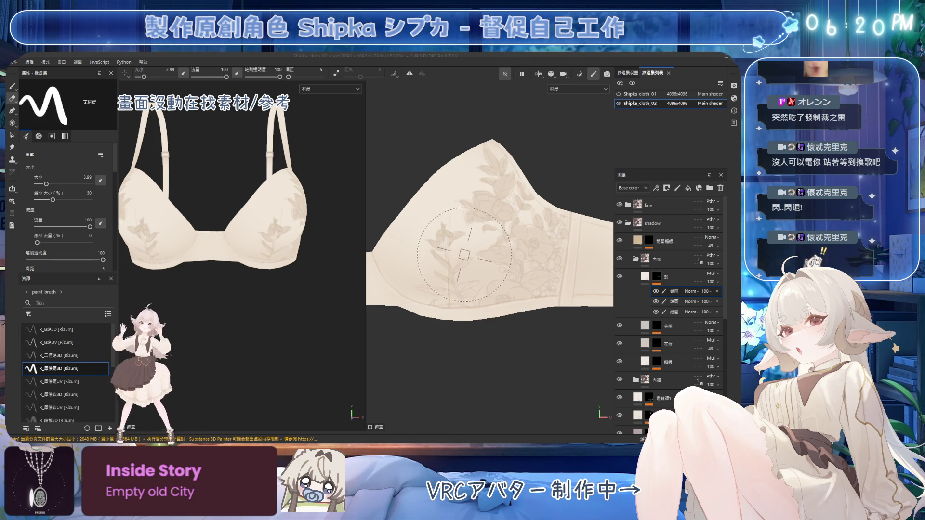
{"action": "key", "text": "bracketleft"}
{"action": "key", "text": "bracketleft"}
{"action": "key", "text": "bracketleft"}
{"action": "key", "text": "1"}
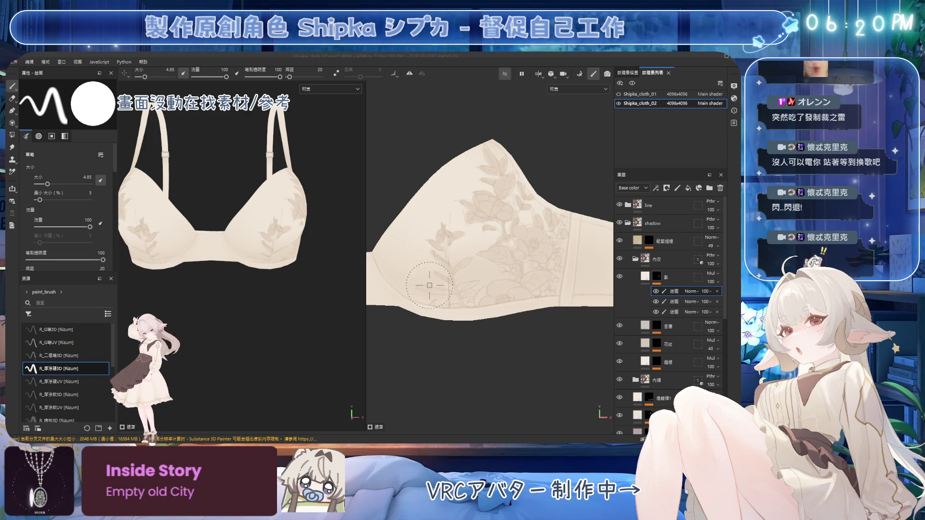
{"action": "key", "text": "bracketleft"}
{"action": "key", "text": "bracketleft"}
{"action": "key", "text": "bracketleft"}
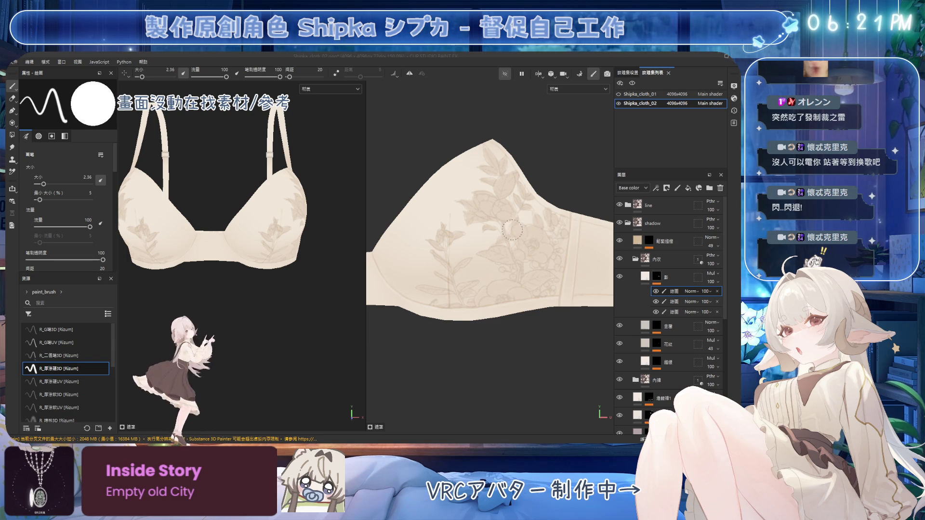
Step: Lower the mask paint effect's opacity and fade the 花紋 layer to about 31 opacity
{"action": "scroll", "coordinate": [481, 217], "scroll_direction": "down", "scroll_amount": 3}
{"action": "mouse_move", "coordinate": [704, 291]}
{"action": "left_mouse_down"}
{"action": "mouse_move", "coordinate": [722, 312]}
{"action": "mouse_move", "coordinate": [696, 326]}
{"action": "left_mouse_up"}
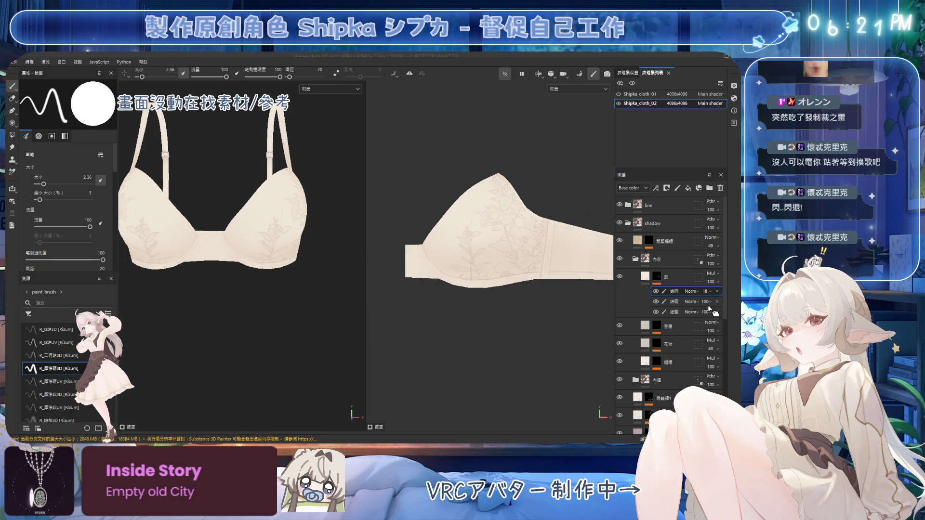
{"action": "left_click_drag", "start_coordinate": [718, 354], "coordinate": [722, 371]}
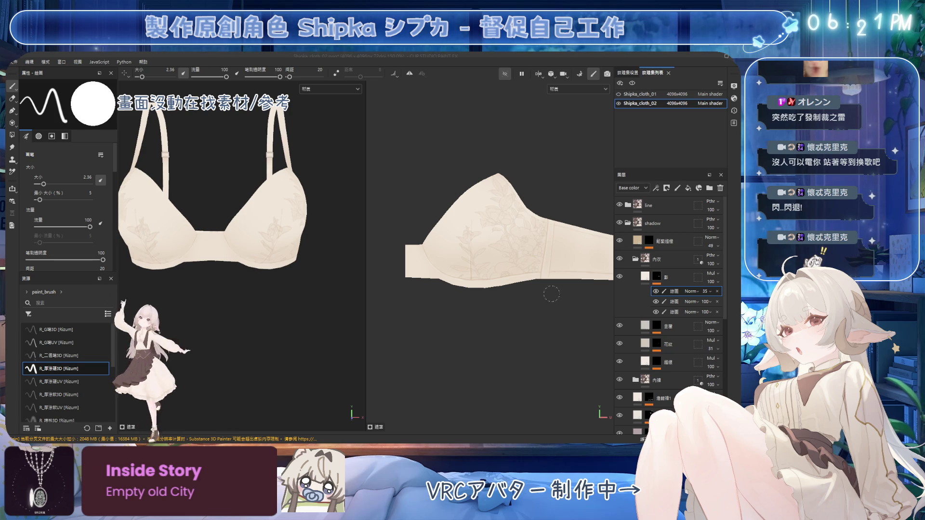
{"action": "scroll", "coordinate": [531, 278], "scroll_direction": "up", "scroll_amount": 3}
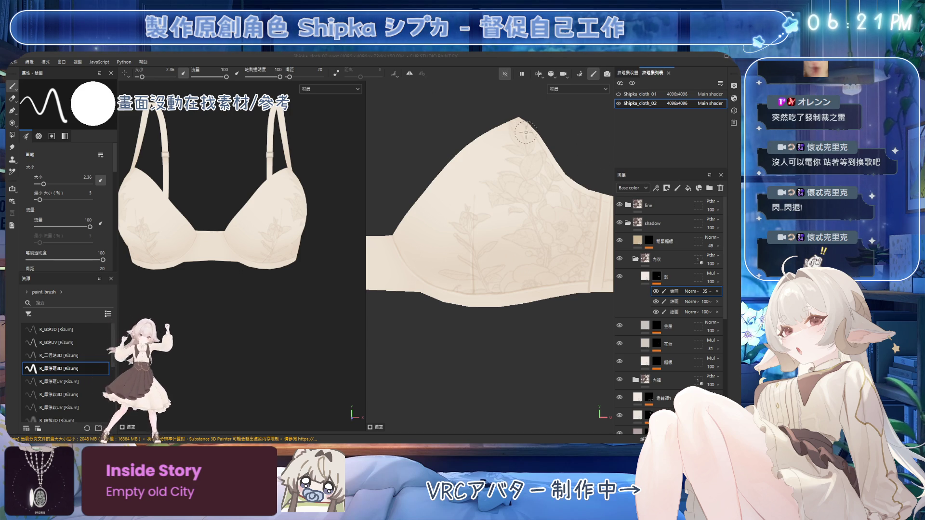
{"action": "left_click", "coordinate": [665, 277]}
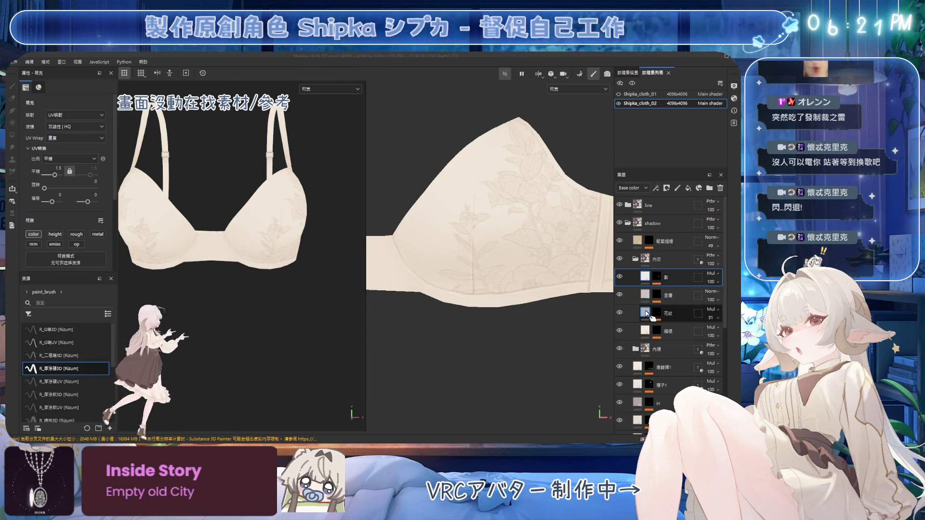
Step: Add a new 繪圖 paint effect to the 花紋 mask and select it
{"action": "left_click", "coordinate": [656, 313]}
{"action": "left_click", "coordinate": [672, 327]}
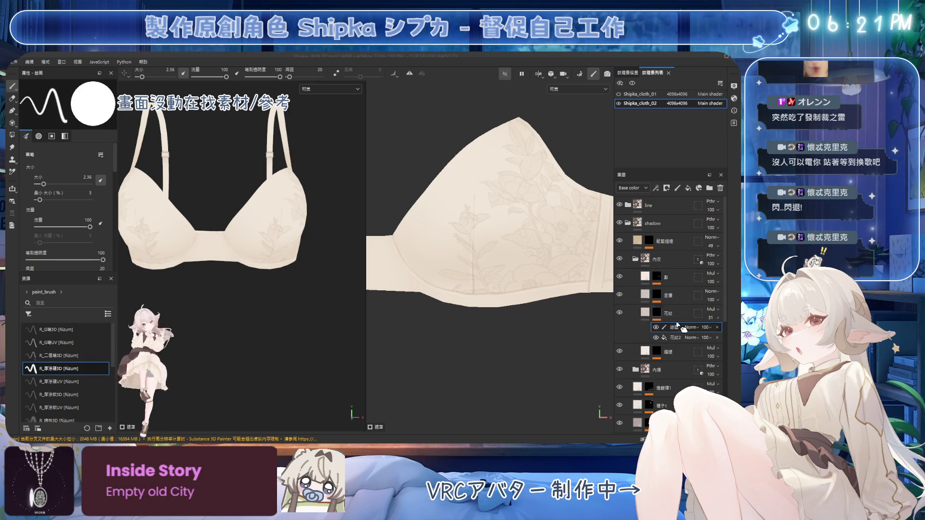
{"action": "left_click", "coordinate": [656, 188]}
{"action": "left_click", "coordinate": [675, 212]}
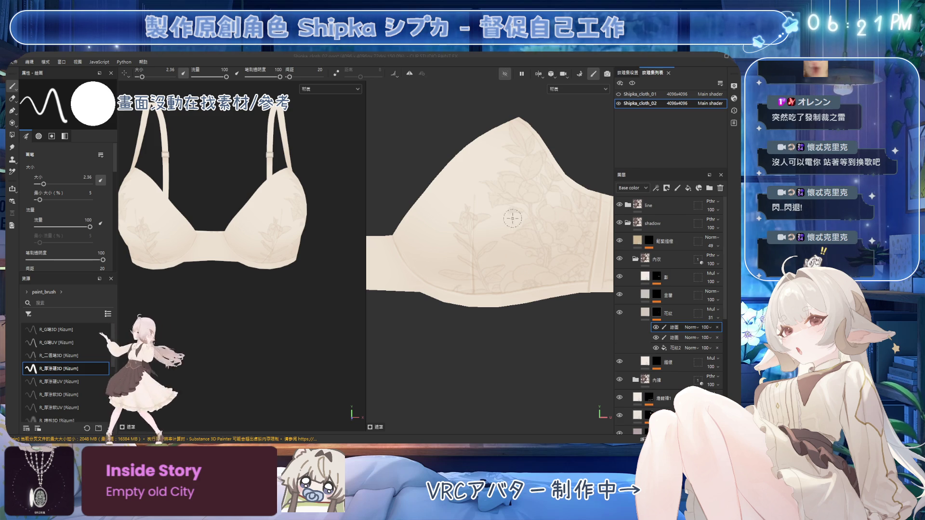
Step: Set the brush to a fine 0.31 size over the cup in the 2D view
{"action": "scroll", "coordinate": [486, 236], "scroll_direction": "up", "scroll_amount": 2}
{"action": "middle_click_drag", "start_coordinate": [486, 236], "coordinate": [500, 216]}
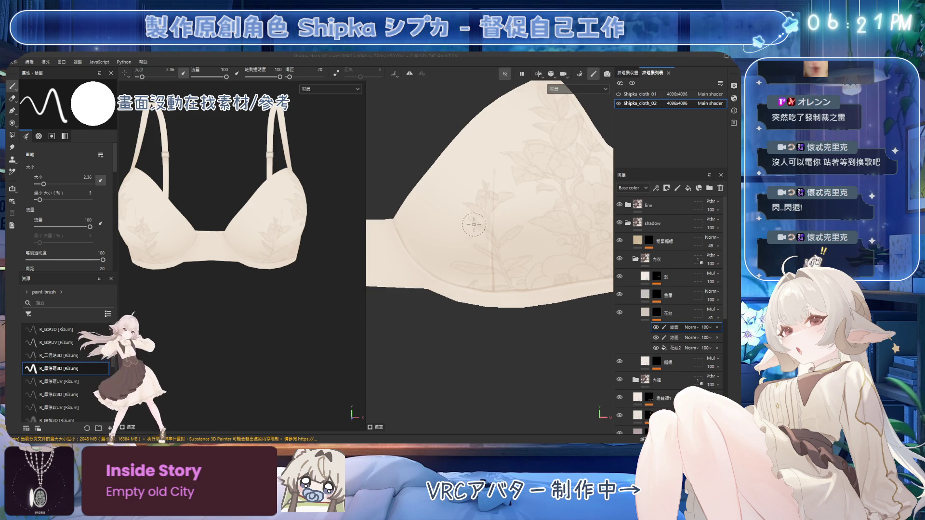
{"action": "mouse_move", "coordinate": [464, 236]}
{"action": "right_mouse_down", "text": "ctrl"}
{"action": "mouse_move", "coordinate": [420, 230]}
{"action": "mouse_move", "coordinate": [421, 244]}
{"action": "right_mouse_up", "text": "ctrl"}
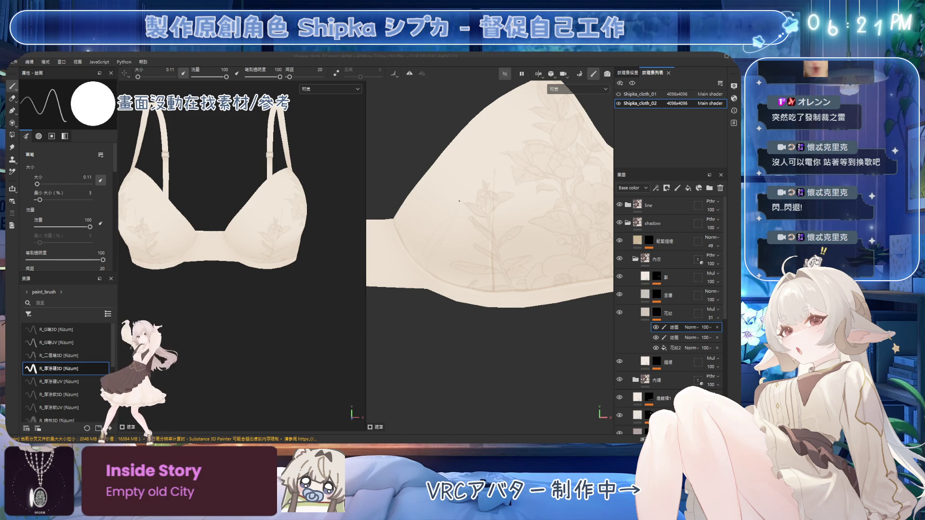
{"action": "right_click_drag", "start_coordinate": [440, 225], "coordinate": [423, 258], "text": "ctrl"}
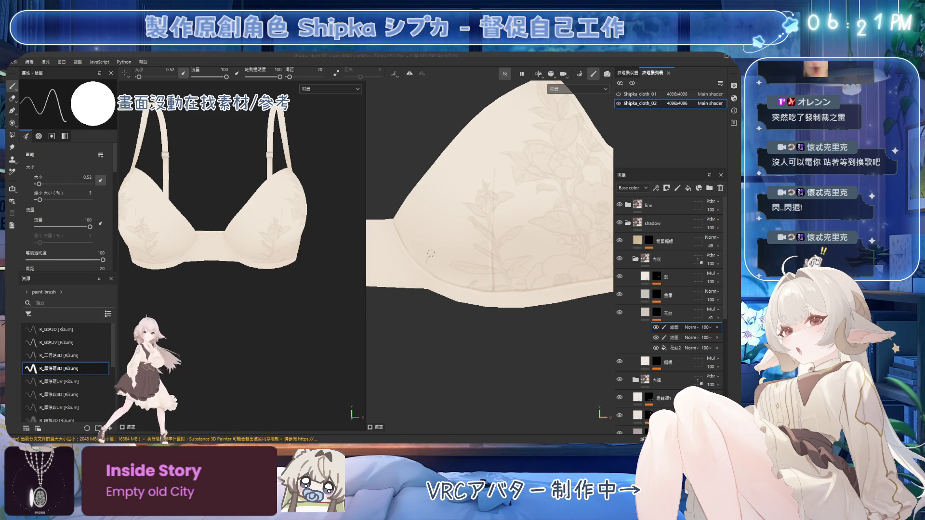
{"action": "right_click_drag", "start_coordinate": [442, 259], "coordinate": [410, 244], "text": "ctrl"}
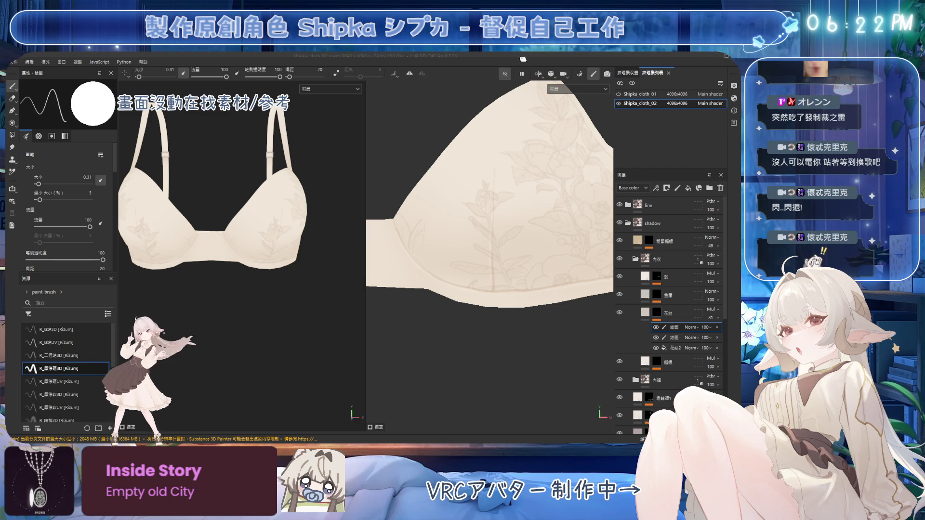
Step: Delete the 花紋2 fill effect from the 花紋 lace mask
{"action": "mouse_move", "coordinate": [479, 197]}
{"action": "middle_mouse_down"}
{"action": "mouse_move", "coordinate": [423, 198]}
{"action": "mouse_move", "coordinate": [431, 205]}
{"action": "middle_mouse_up"}
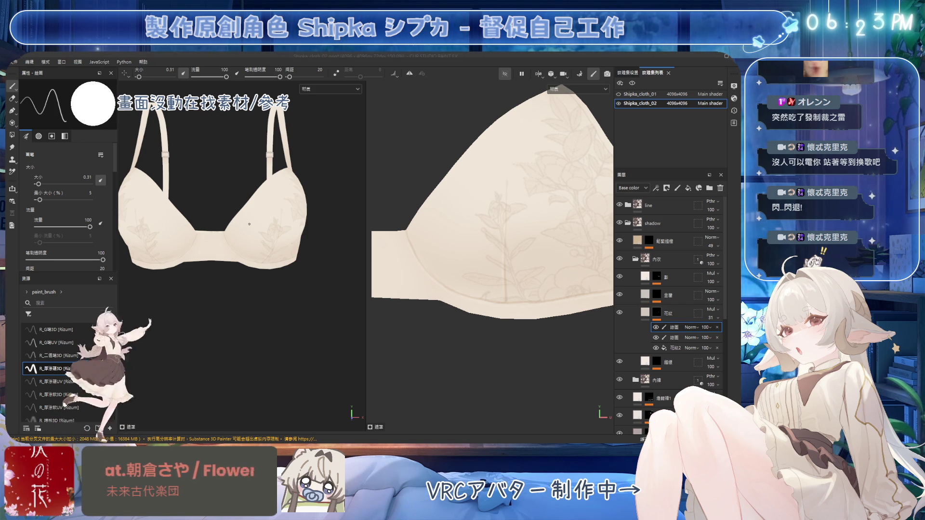
{"action": "left_click", "coordinate": [657, 279]}
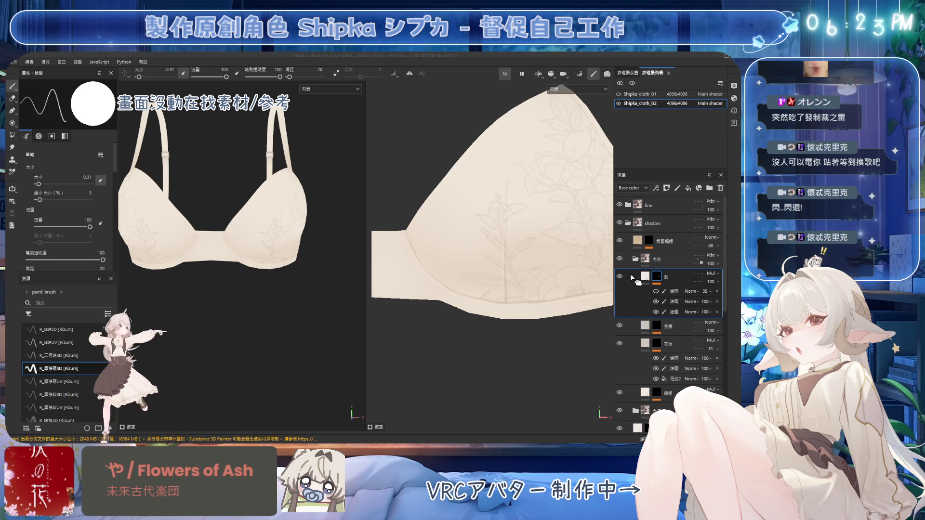
{"action": "left_click", "coordinate": [645, 276]}
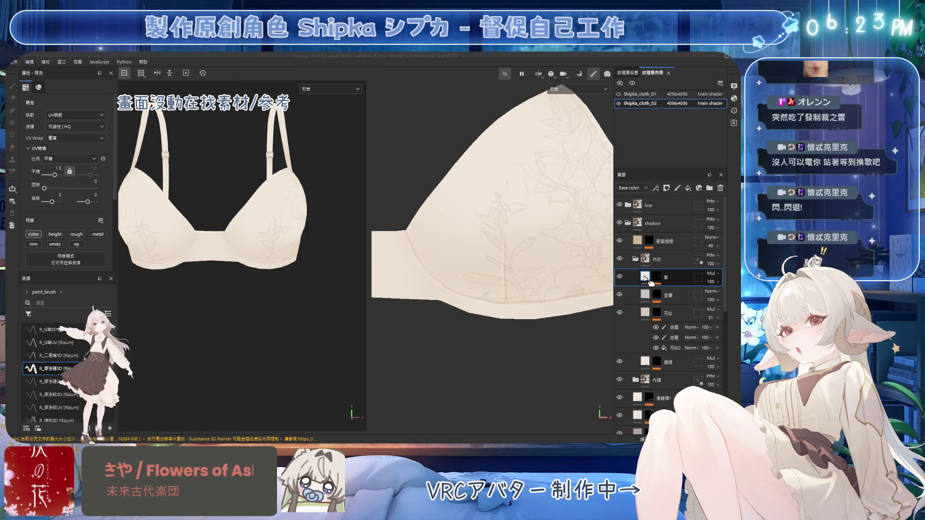
{"action": "left_click", "coordinate": [675, 348]}
{"action": "key", "text": "Delete"}
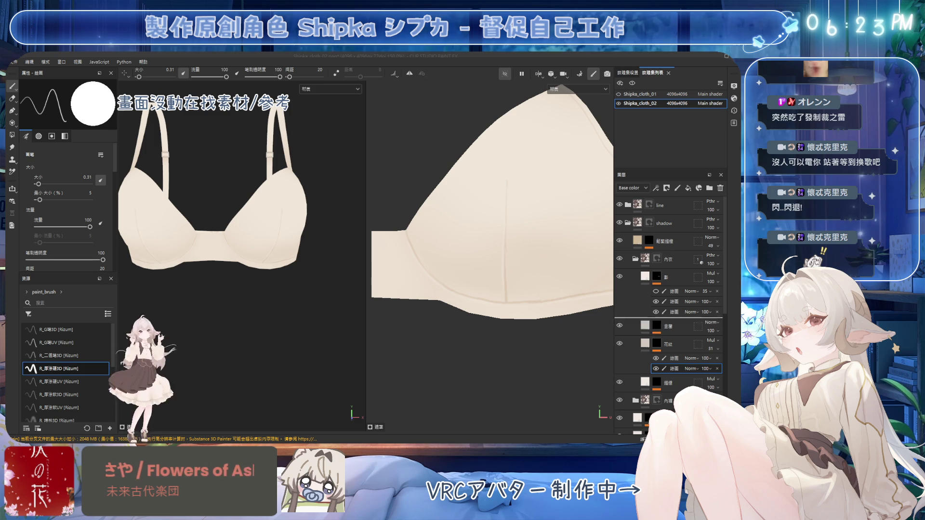
{"action": "key", "text": "ctrl+z"}
{"action": "key", "text": "ctrl+z"}
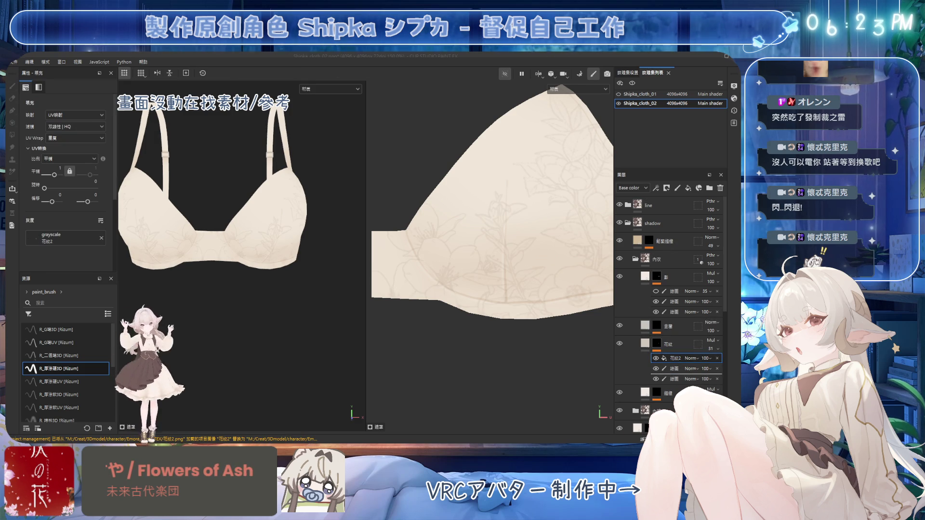
{"action": "scroll", "coordinate": [513, 278], "scroll_direction": "up", "scroll_amount": 1}
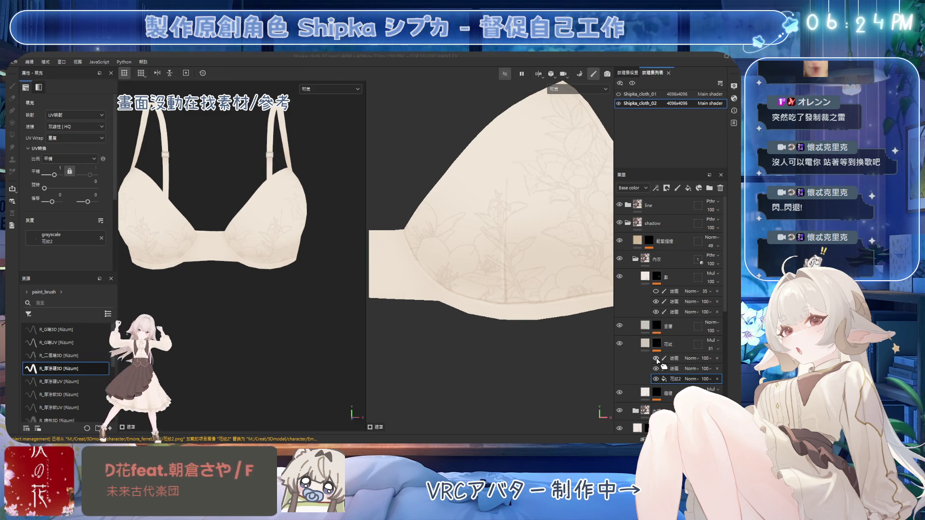
{"action": "left_click", "coordinate": [690, 367]}
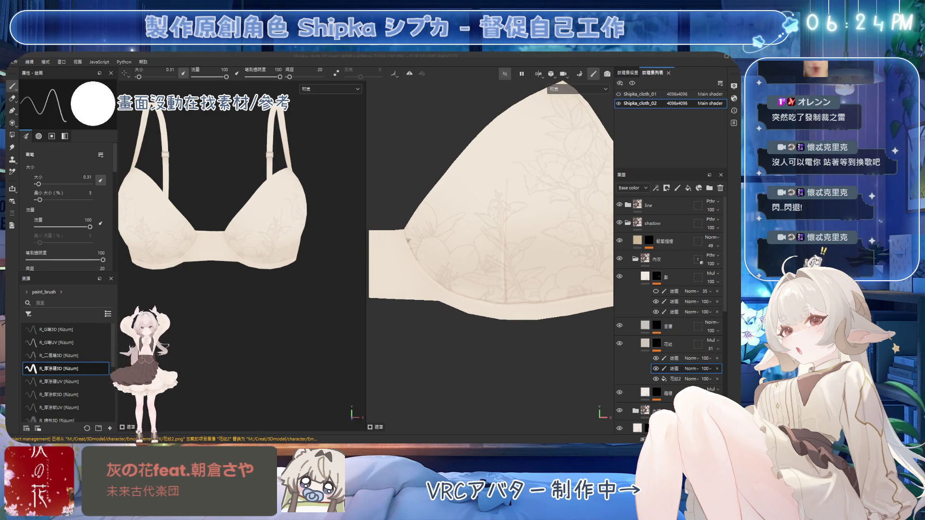
{"action": "key", "text": "x"}
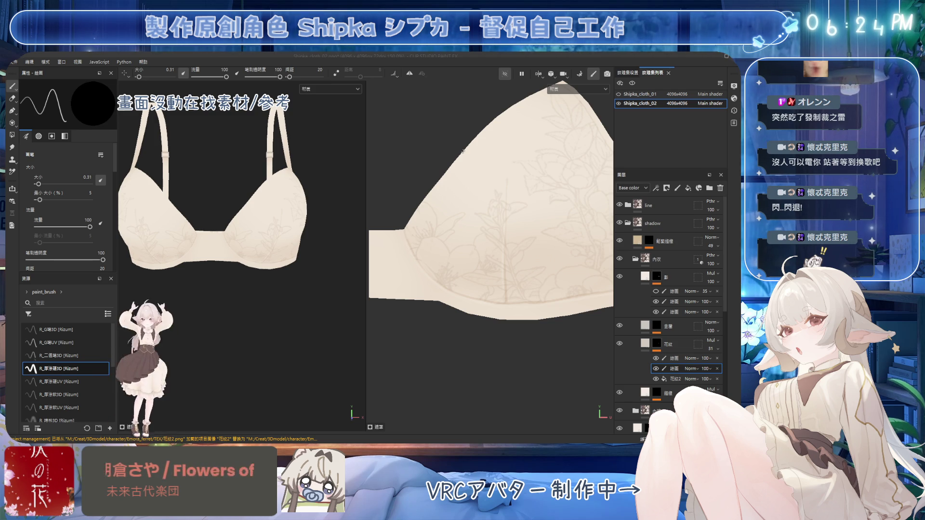
{"action": "key", "text": "ctrl+s"}
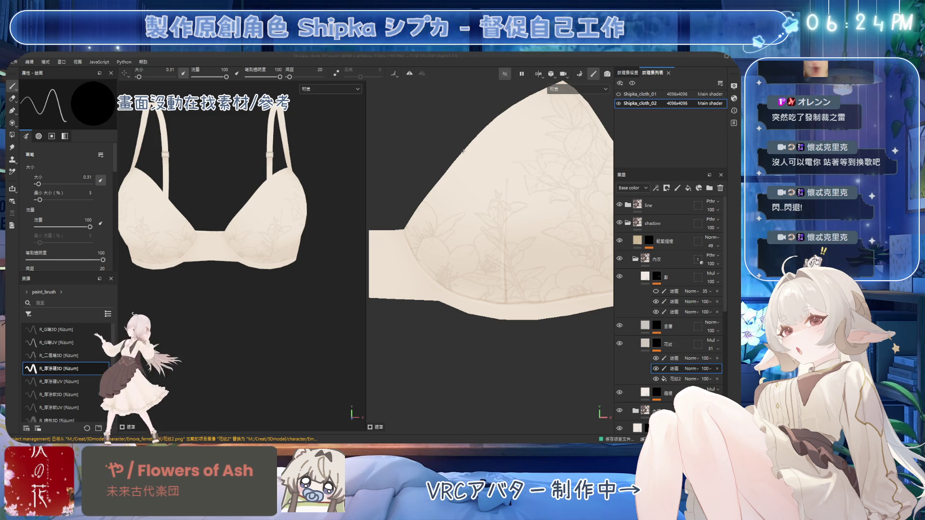
{"action": "scroll", "coordinate": [524, 219], "scroll_direction": "down", "scroll_amount": 4}
{"action": "mouse_move", "coordinate": [262, 229]}
{"action": "left_mouse_down", "text": "alt"}
{"action": "mouse_move", "coordinate": [270, 228]}
{"action": "mouse_move", "coordinate": [264, 255]}
{"action": "mouse_move", "coordinate": [268, 214]}
{"action": "mouse_move", "coordinate": [315, 230]}
{"action": "mouse_move", "coordinate": [318, 270]}
{"action": "mouse_move", "coordinate": [598, 302]}
{"action": "left_mouse_up", "text": "alt"}
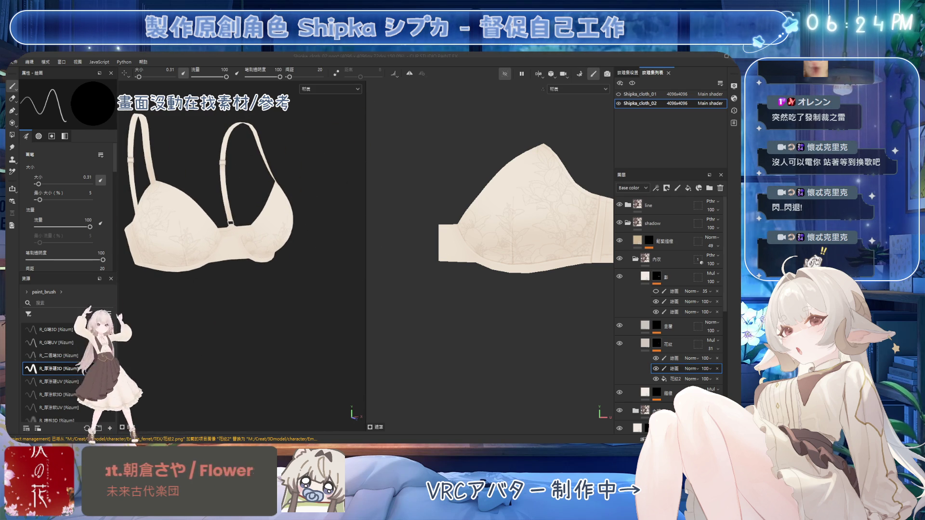
{"action": "mouse_move", "coordinate": [530, 101]}
{"action": "middle_mouse_down"}
{"action": "mouse_move", "coordinate": [494, 106]}
{"action": "mouse_move", "coordinate": [459, 136]}
{"action": "middle_mouse_up"}
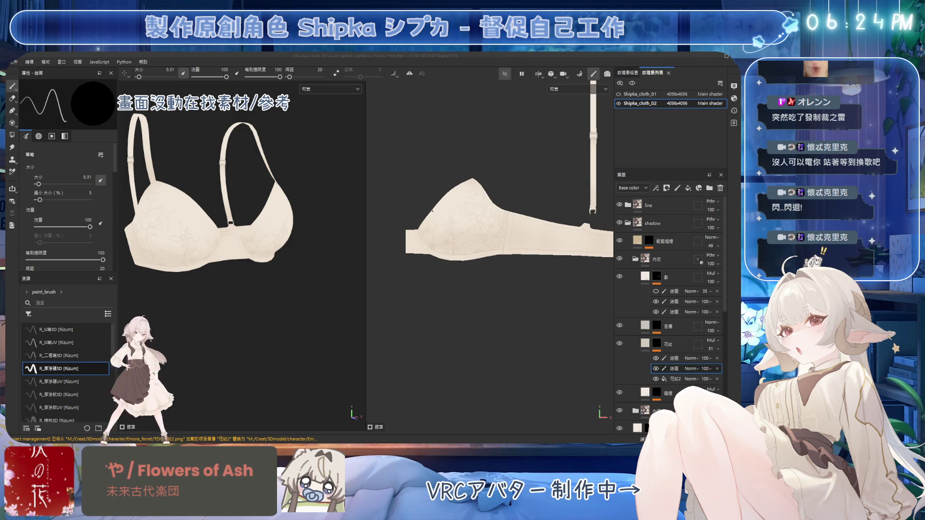
{"action": "left_click_drag", "start_coordinate": [269, 212], "coordinate": [238, 222], "text": "alt"}
{"action": "scroll", "coordinate": [238, 222], "scroll_direction": "up", "scroll_amount": 5}
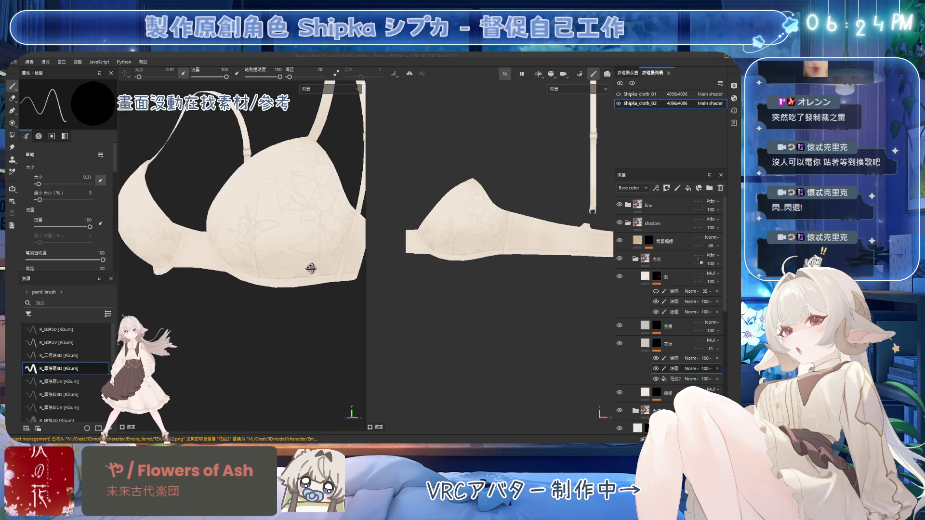
{"action": "scroll", "coordinate": [238, 222], "scroll_direction": "down", "scroll_amount": 2}
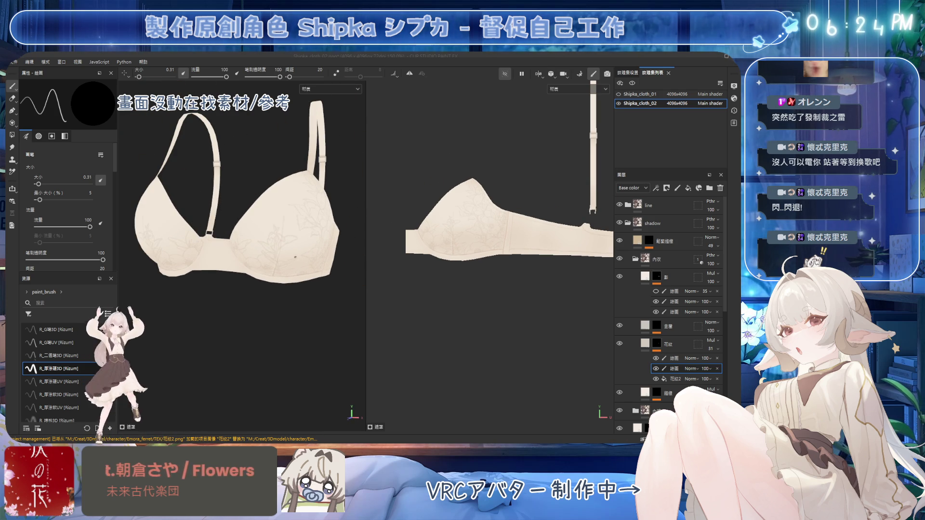
{"action": "scroll", "coordinate": [462, 239], "scroll_direction": "up", "scroll_amount": 3}
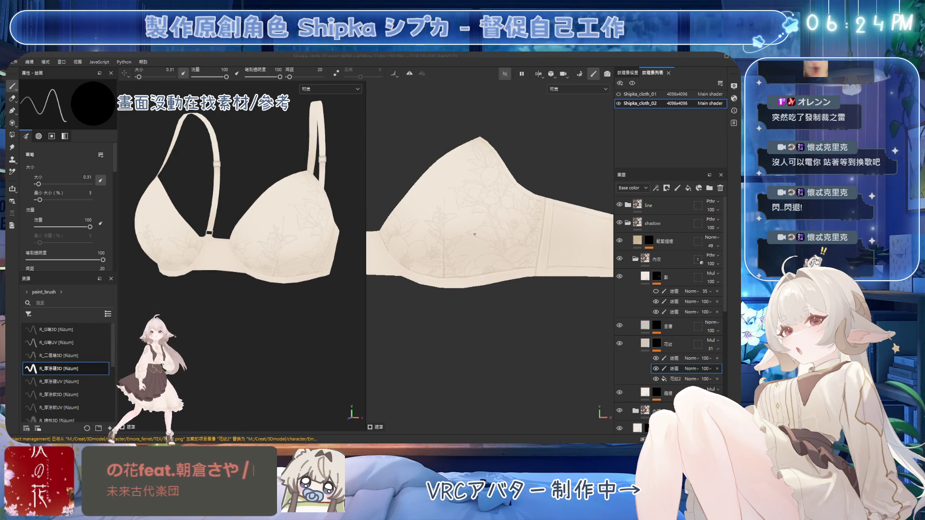
{"action": "mouse_move", "coordinate": [272, 233]}
{"action": "left_mouse_down", "text": "alt"}
{"action": "mouse_move", "coordinate": [233, 235]}
{"action": "mouse_move", "coordinate": [284, 232]}
{"action": "left_mouse_up", "text": "alt"}
Step: Erase stray lace lines on the 線圖 layer with a tiny eraser tip
{"action": "left_click", "coordinate": [672, 291]}
{"action": "scroll", "coordinate": [513, 216], "scroll_direction": "up", "scroll_amount": 3}
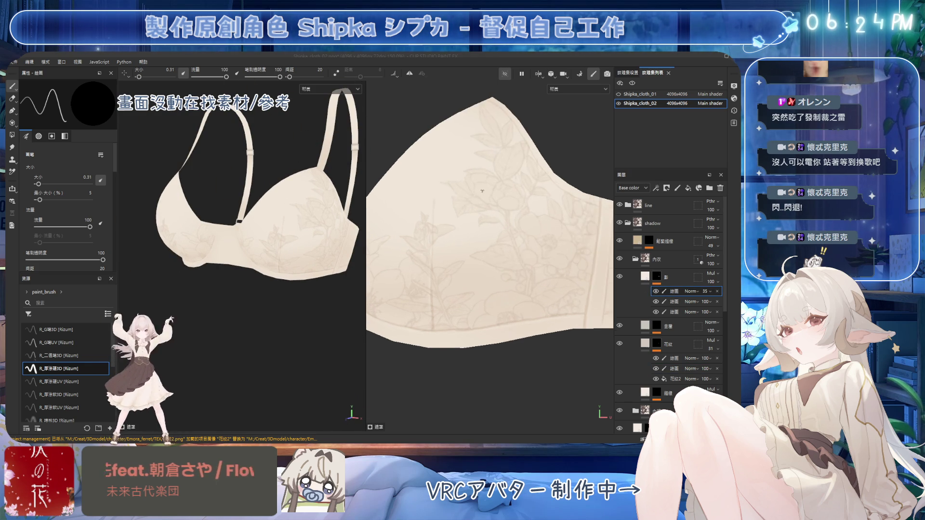
{"action": "key", "text": "e"}
{"action": "right_click_drag", "start_coordinate": [506, 126], "coordinate": [493, 131], "text": "ctrl"}
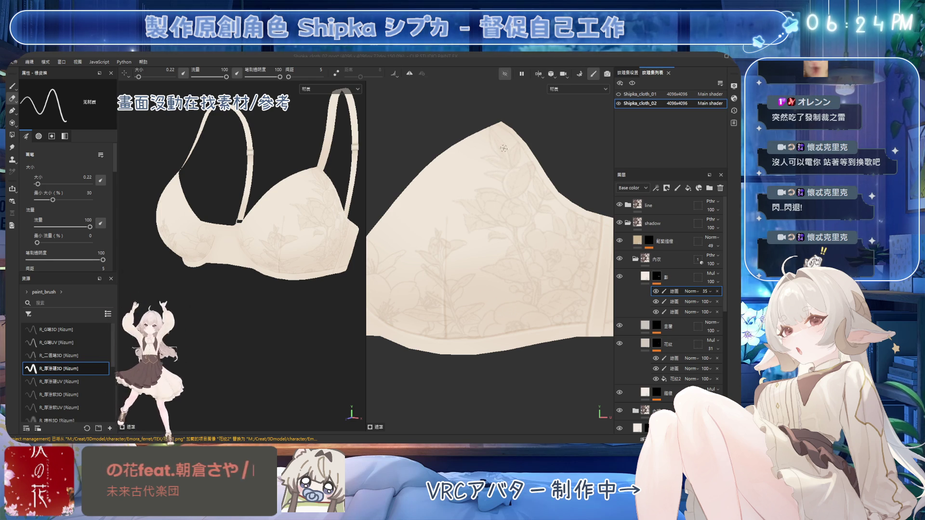
{"action": "mouse_move", "coordinate": [347, 212]}
{"action": "left_mouse_down", "text": "alt"}
{"action": "mouse_move", "coordinate": [303, 227]}
{"action": "mouse_move", "coordinate": [289, 222]}
{"action": "left_mouse_up", "text": "alt"}
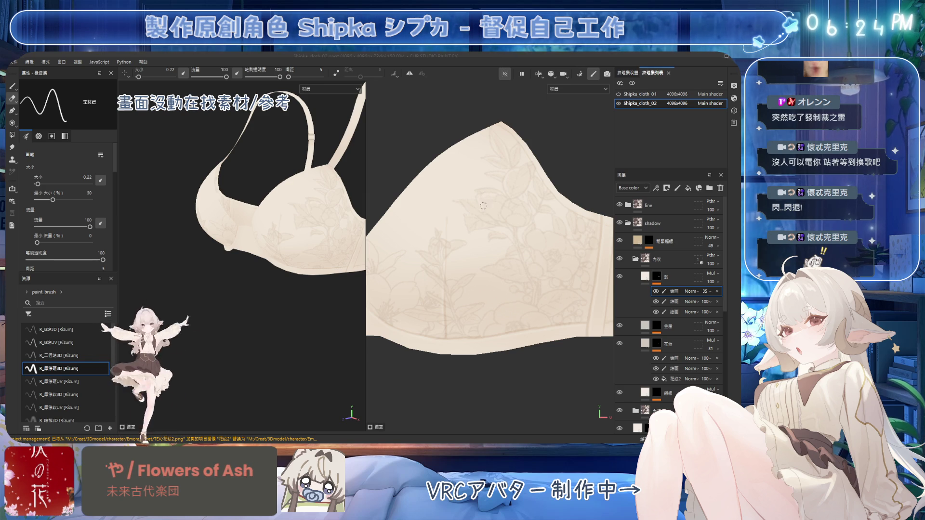
{"action": "mouse_move", "coordinate": [502, 173]}
{"action": "right_mouse_down", "text": "ctrl"}
{"action": "mouse_move", "coordinate": [523, 151]}
{"action": "mouse_move", "coordinate": [492, 130]}
{"action": "right_mouse_up", "text": "ctrl"}
{"action": "key", "text": "ctrl"}
{"action": "scroll", "coordinate": [515, 154], "scroll_direction": "up", "scroll_amount": 1}
{"action": "scroll", "coordinate": [481, 178], "scroll_direction": "down", "scroll_amount": 1}
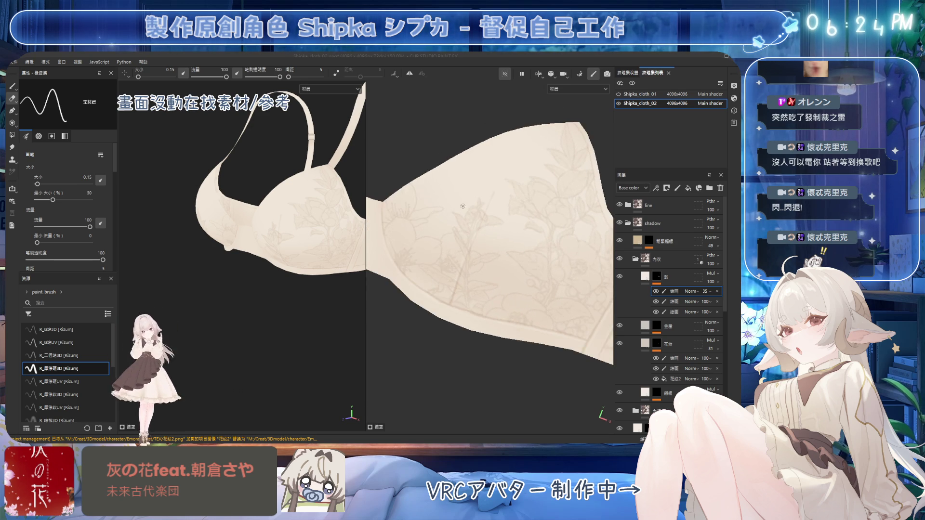
{"action": "scroll", "coordinate": [440, 202], "scroll_direction": "up", "scroll_amount": 1}
Step: Repaint lace lines with a doubled brush, then erase more with a slightly larger eraser
{"action": "key", "text": "1"}
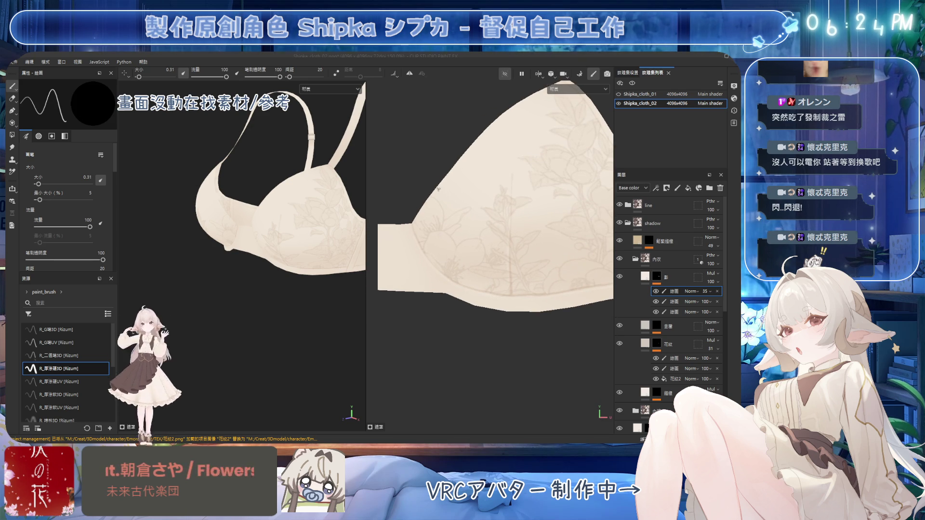
{"action": "right_click_drag", "start_coordinate": [431, 225], "coordinate": [431, 226], "text": "ctrl"}
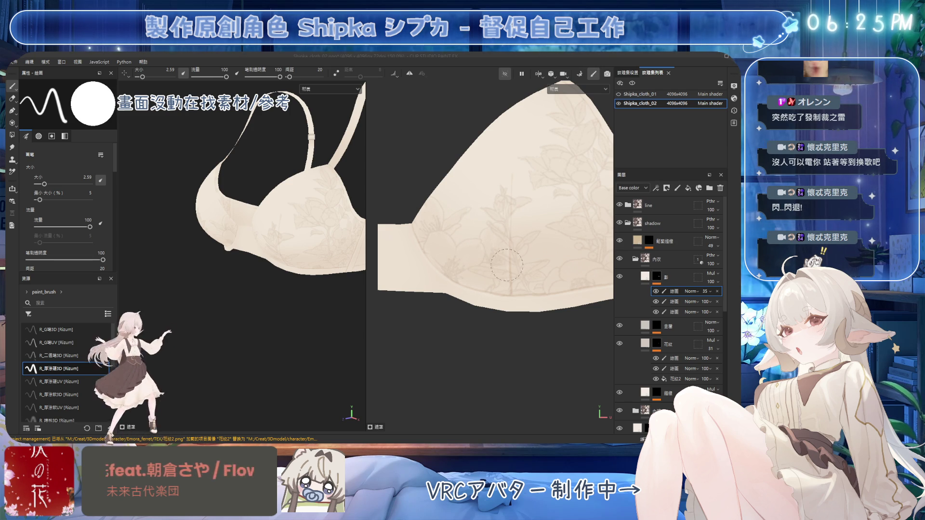
{"action": "scroll", "coordinate": [460, 180], "scroll_direction": "up", "scroll_amount": 2}
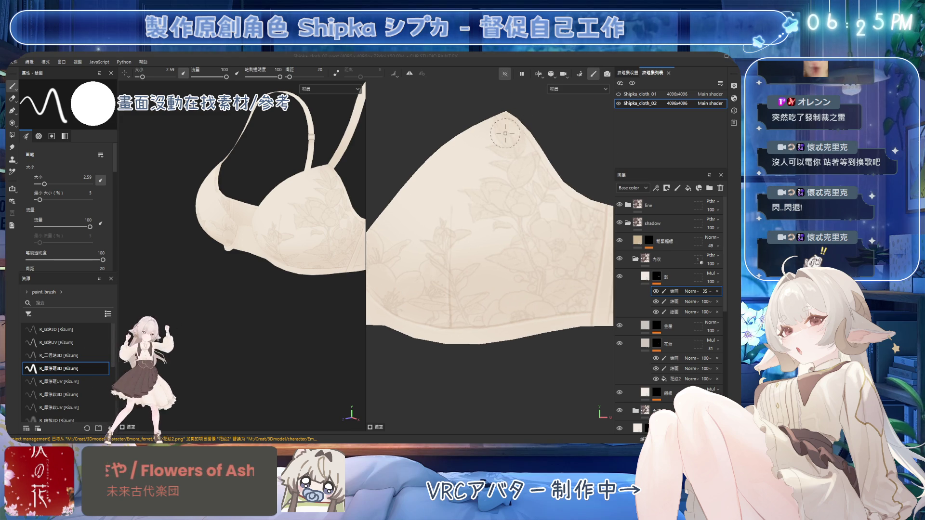
{"action": "key", "text": "e"}
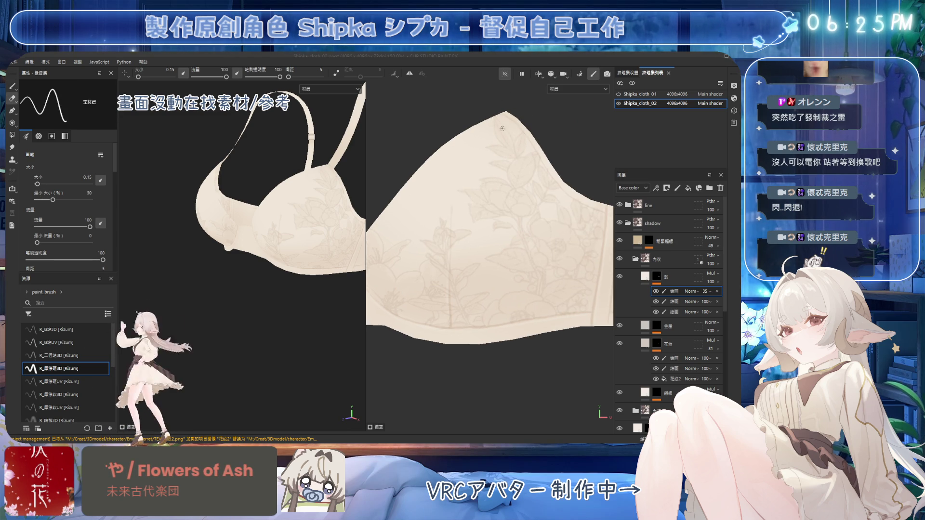
{"action": "key", "text": "bracketright"}
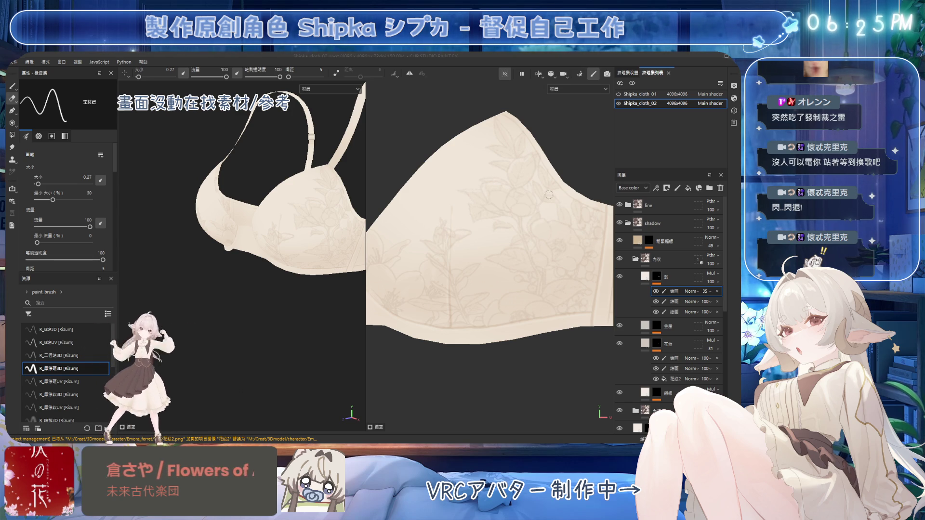
{"action": "mouse_move", "coordinate": [309, 249]}
{"action": "left_mouse_down", "text": "alt"}
{"action": "mouse_move", "coordinate": [156, 229]}
{"action": "mouse_move", "coordinate": [173, 226]}
{"action": "left_mouse_up", "text": "alt"}
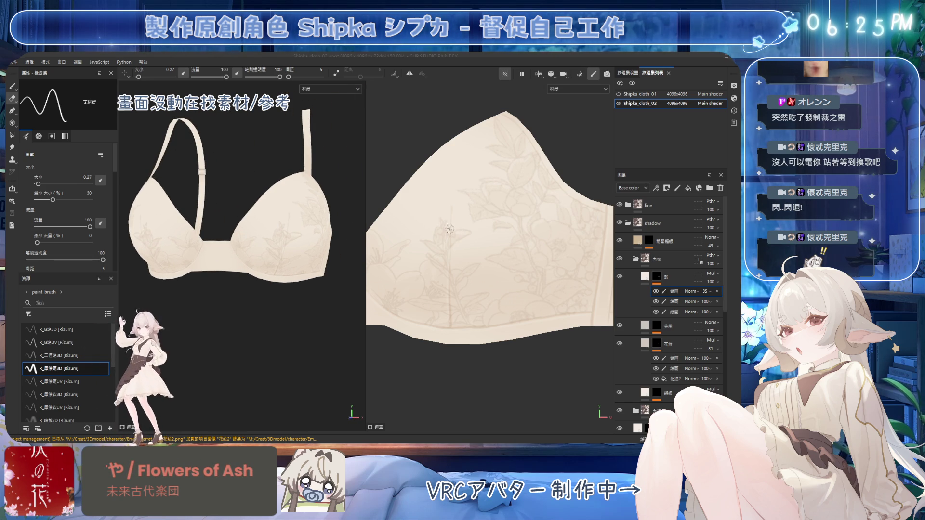
{"action": "scroll", "coordinate": [443, 212], "scroll_direction": "up", "scroll_amount": 2}
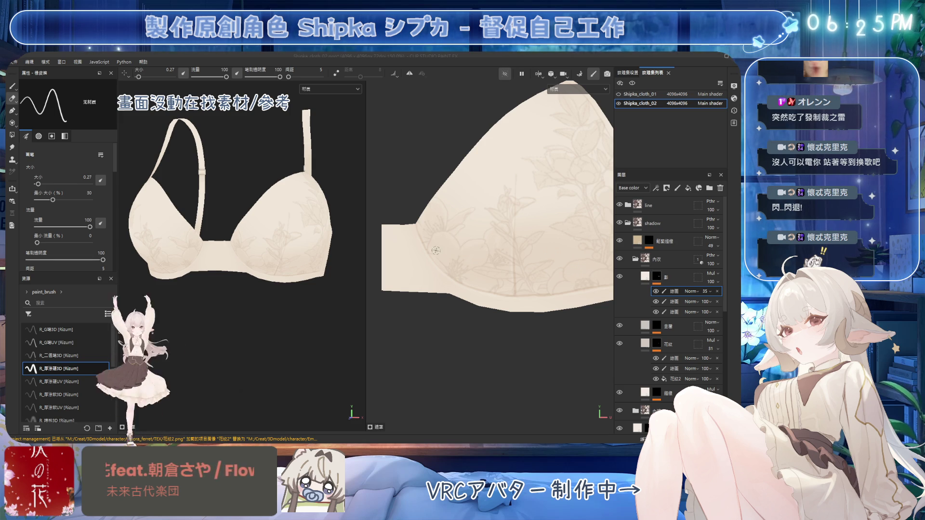
{"action": "mouse_move", "coordinate": [253, 246]}
{"action": "left_mouse_down", "text": "alt"}
{"action": "mouse_move", "coordinate": [219, 243]}
{"action": "mouse_move", "coordinate": [289, 237]}
{"action": "mouse_move", "coordinate": [255, 253]}
{"action": "left_mouse_up", "text": "alt"}
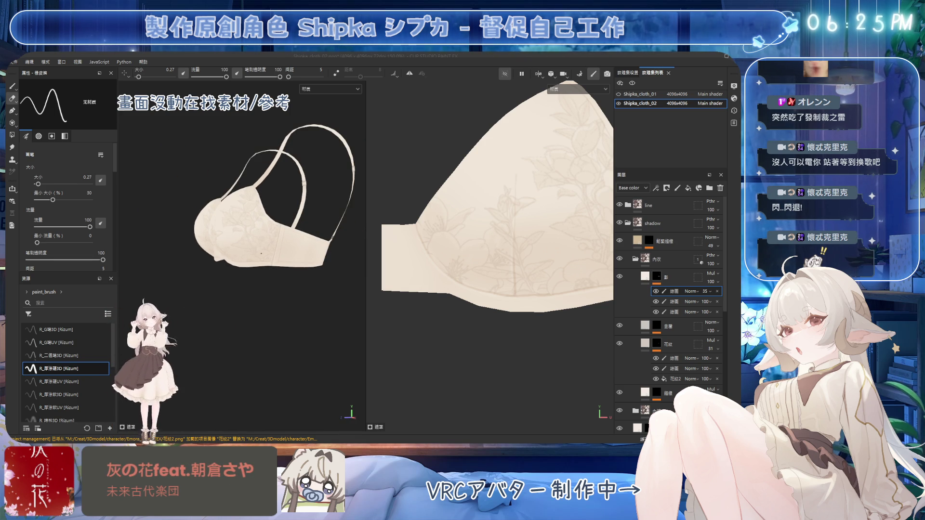
Step: Save the project and bring the strap piece into the texture view
{"action": "key", "text": "ctrl+s"}
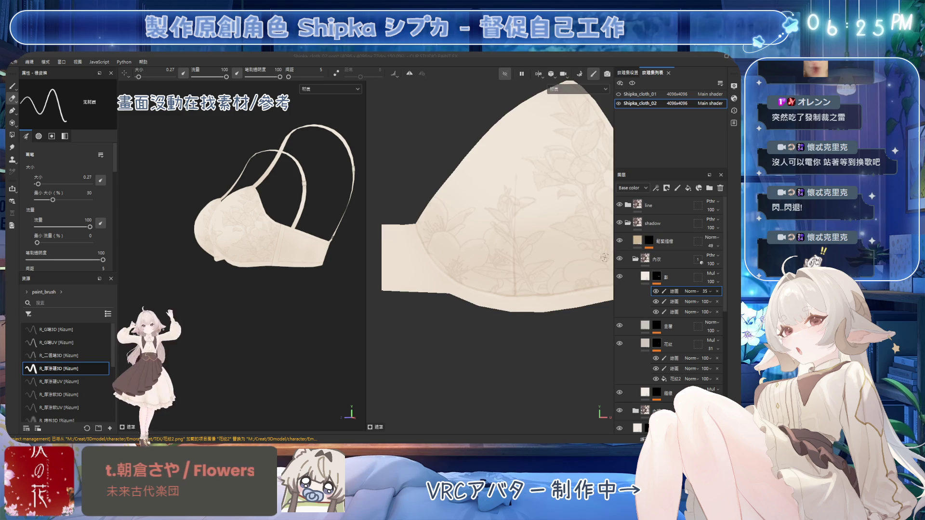
{"action": "scroll", "coordinate": [465, 249], "scroll_direction": "down", "scroll_amount": 5}
{"action": "middle_click_drag", "start_coordinate": [466, 249], "coordinate": [440, 245]}
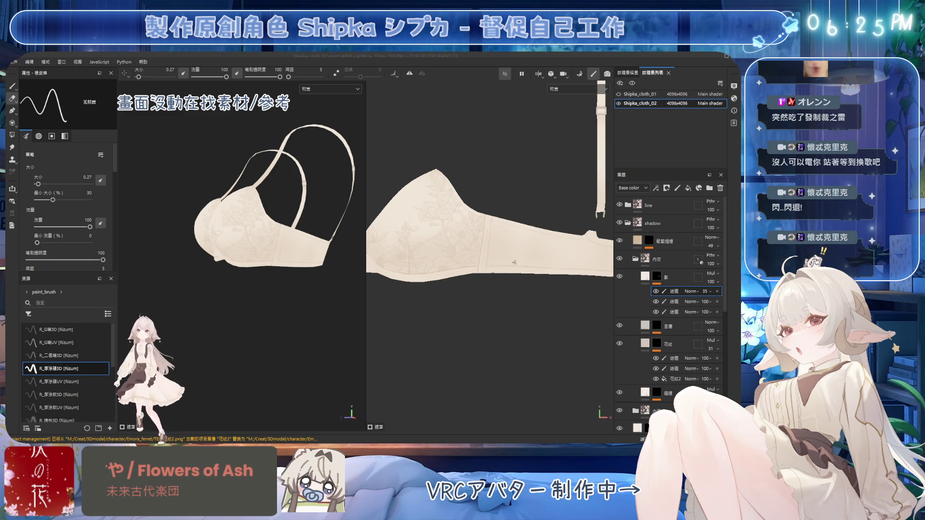
{"action": "left_click", "coordinate": [656, 277]}
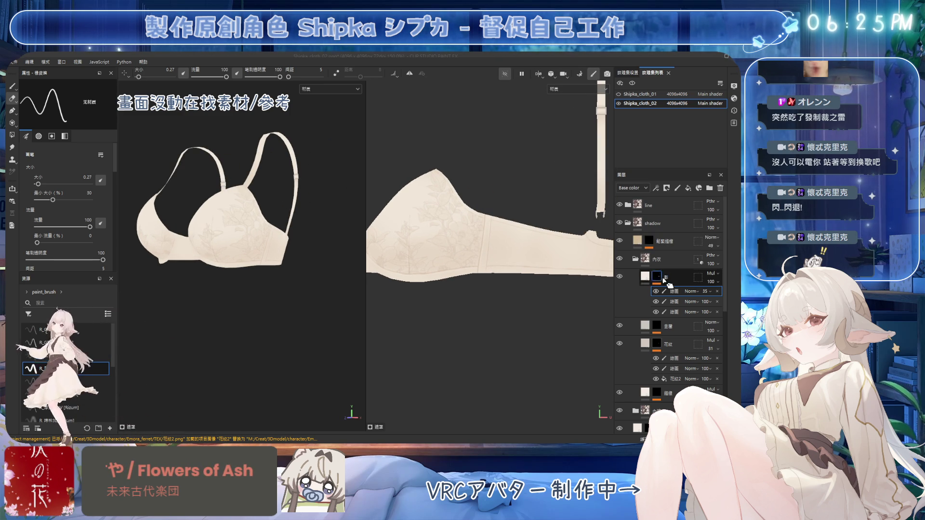
Step: Enable the third sub-layer under 影 and load the R_噴槍3D airbrush with soft stroke settings
{"action": "left_click", "coordinate": [656, 312]}
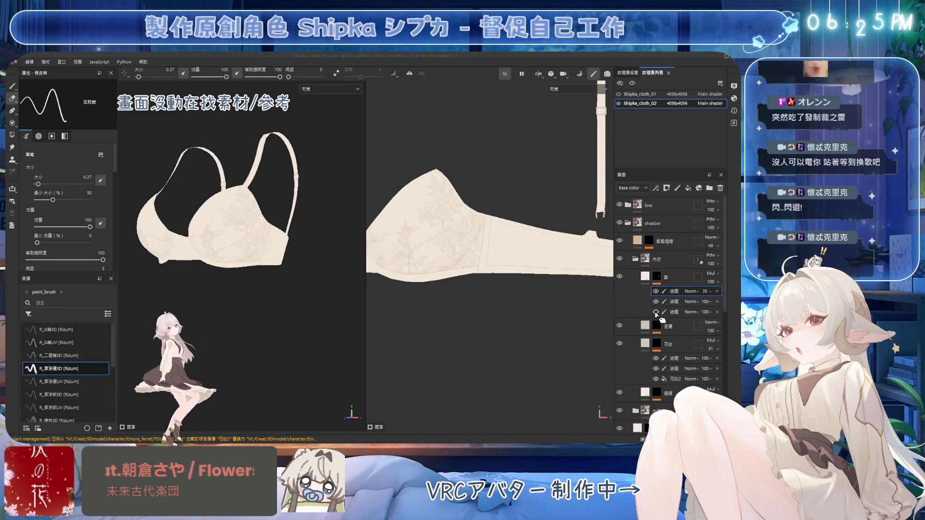
{"action": "left_click", "coordinate": [674, 312]}
{"action": "middle_click_drag", "start_coordinate": [478, 238], "coordinate": [517, 237]}
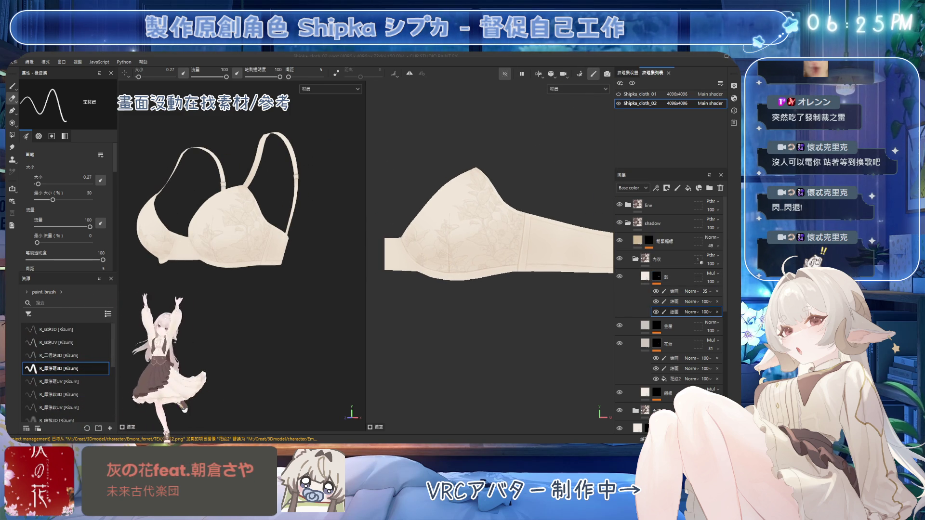
{"action": "left_click", "coordinate": [63, 420]}
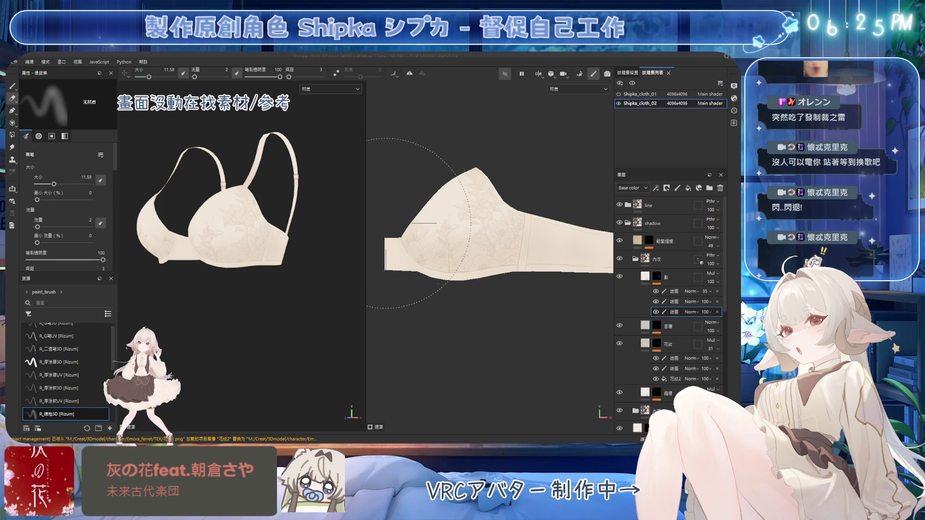
{"action": "key", "text": "1"}
{"action": "left_click", "coordinate": [95, 418]}
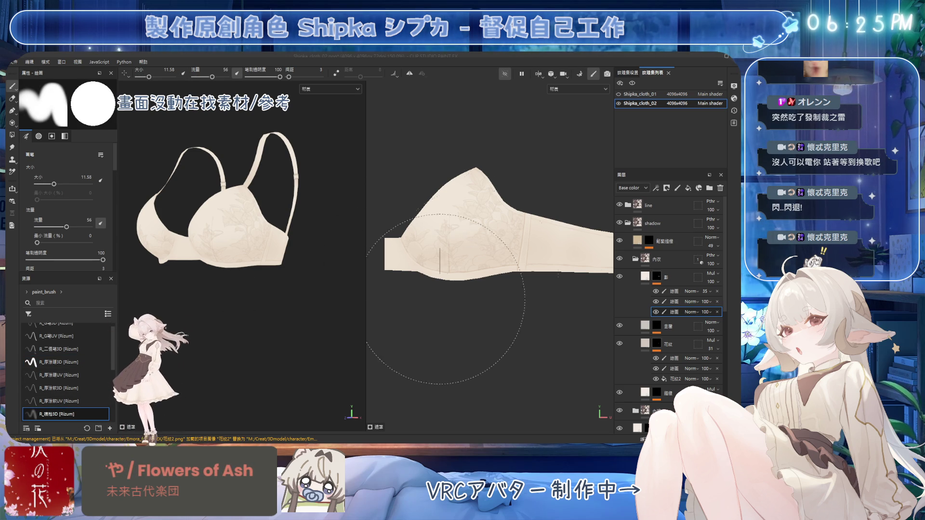
Step: Airbrush soft tone onto the cup with a medium-sized brush, then save the project
{"action": "key", "text": "["}
{"action": "key", "text": "["}
{"action": "key", "text": "["}
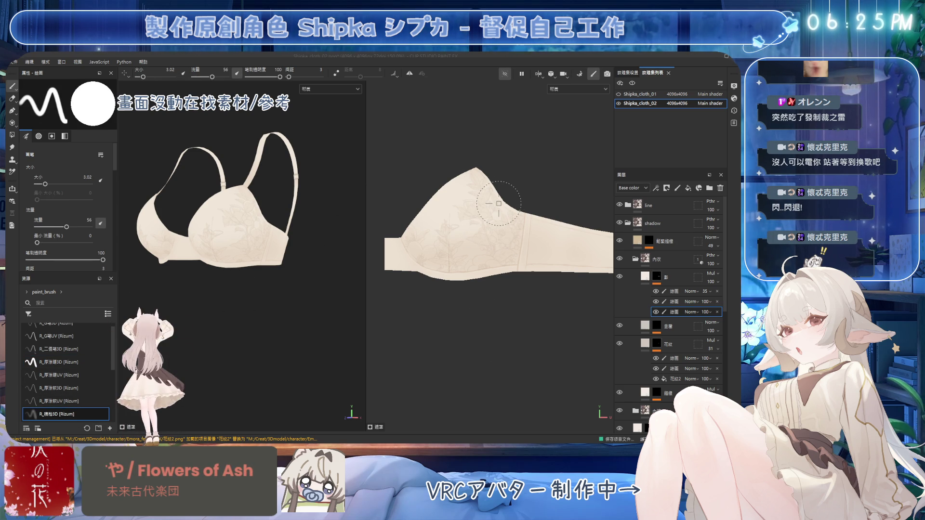
{"action": "key", "text": "]"}
{"action": "key", "text": "]"}
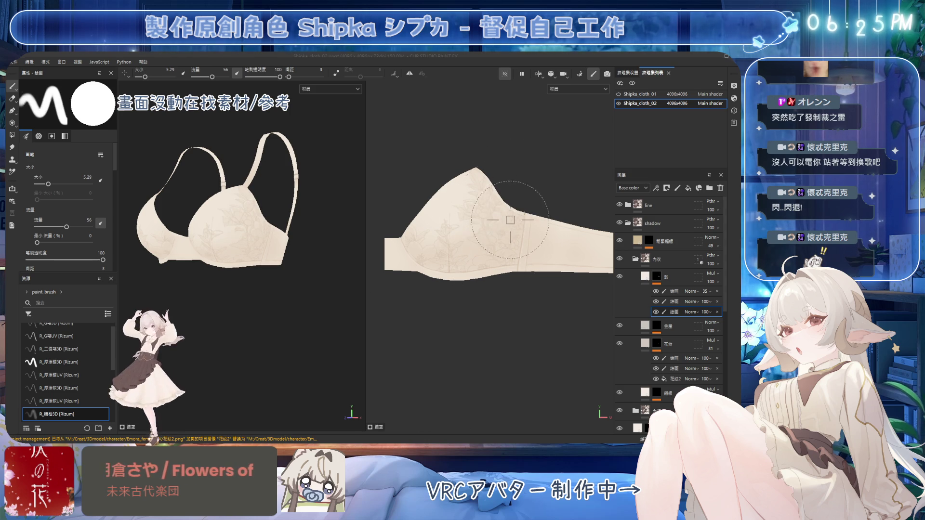
{"action": "key", "text": "["}
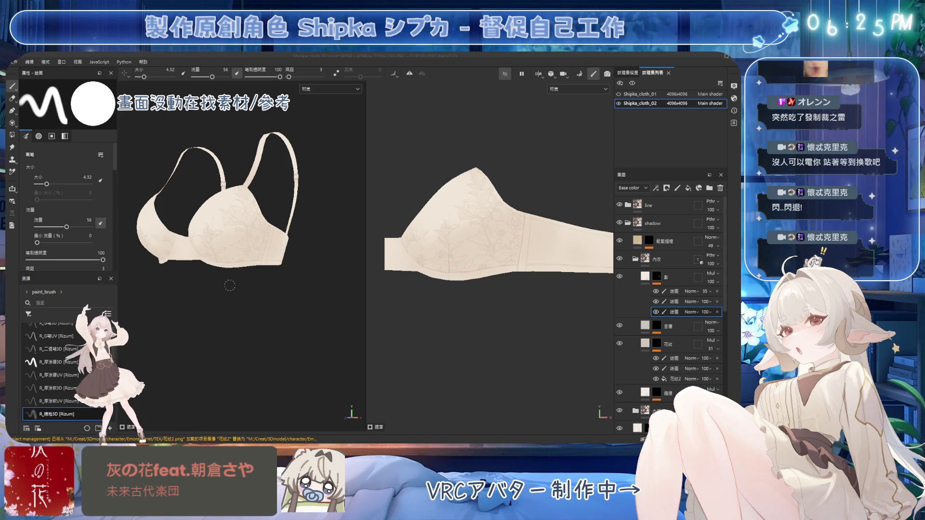
{"action": "middle_click_drag", "start_coordinate": [229, 284], "coordinate": [271, 272]}
{"action": "middle_click_drag", "start_coordinate": [482, 255], "coordinate": [509, 261]}
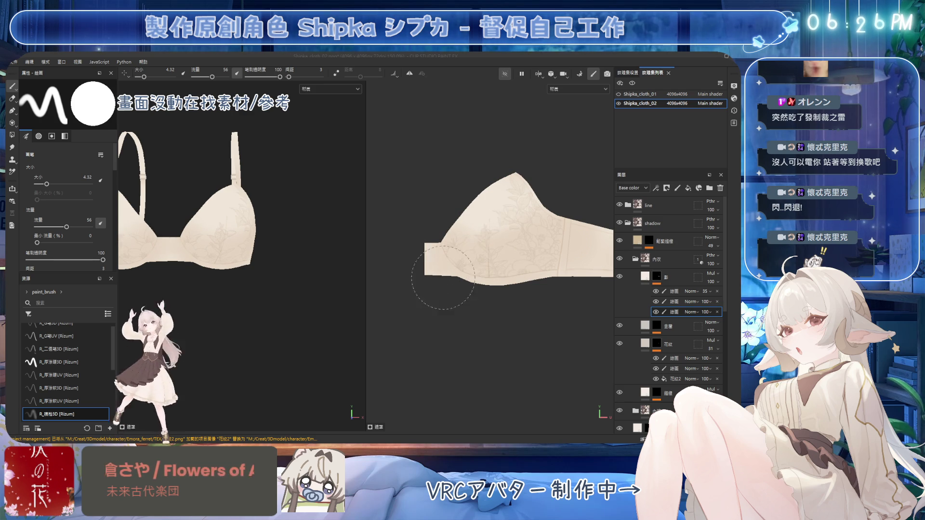
{"action": "key", "text": "ctrl+s"}
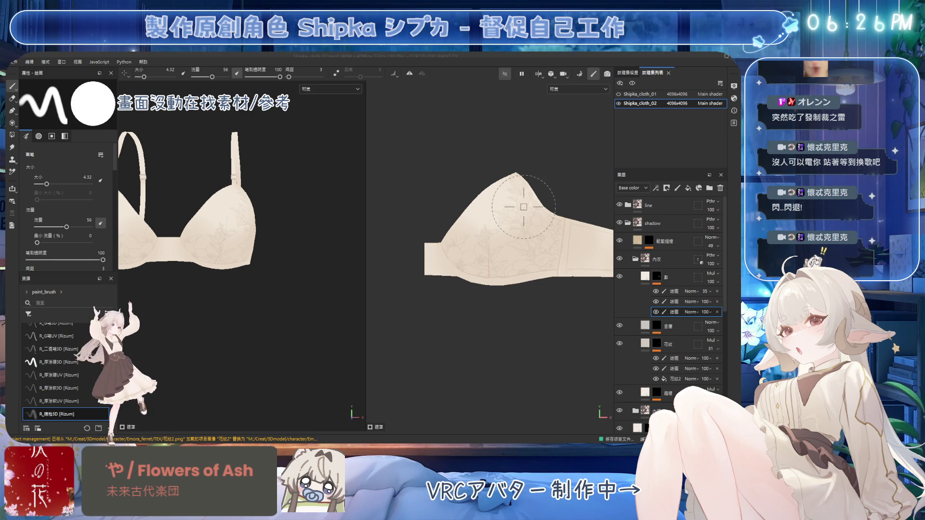